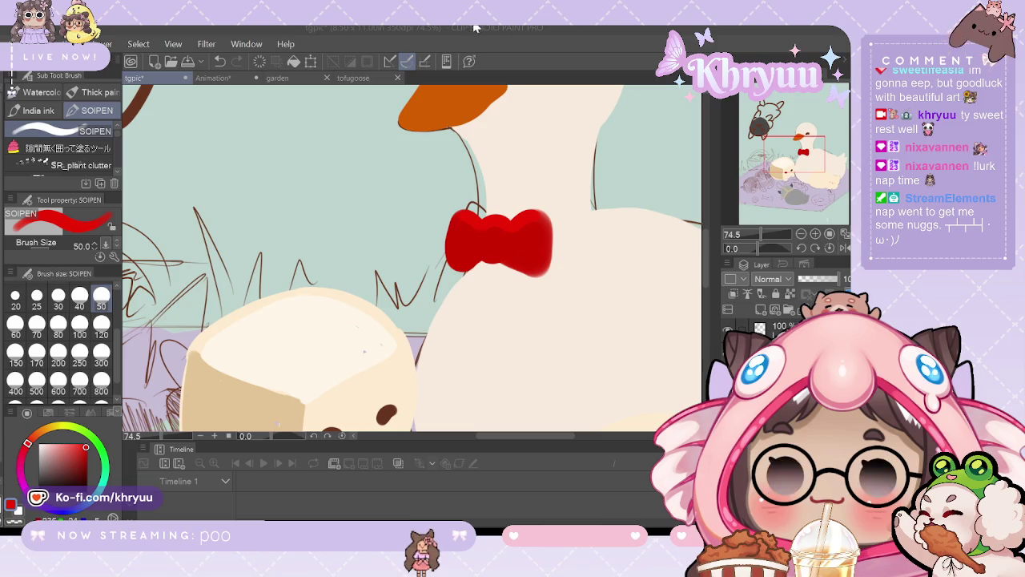
Step: Sample the red of the goose's bow in tofugoose, then return to the tgpic picture
{"action": "left_click", "coordinate": [355, 78]}
{"action": "key", "text": "i"}
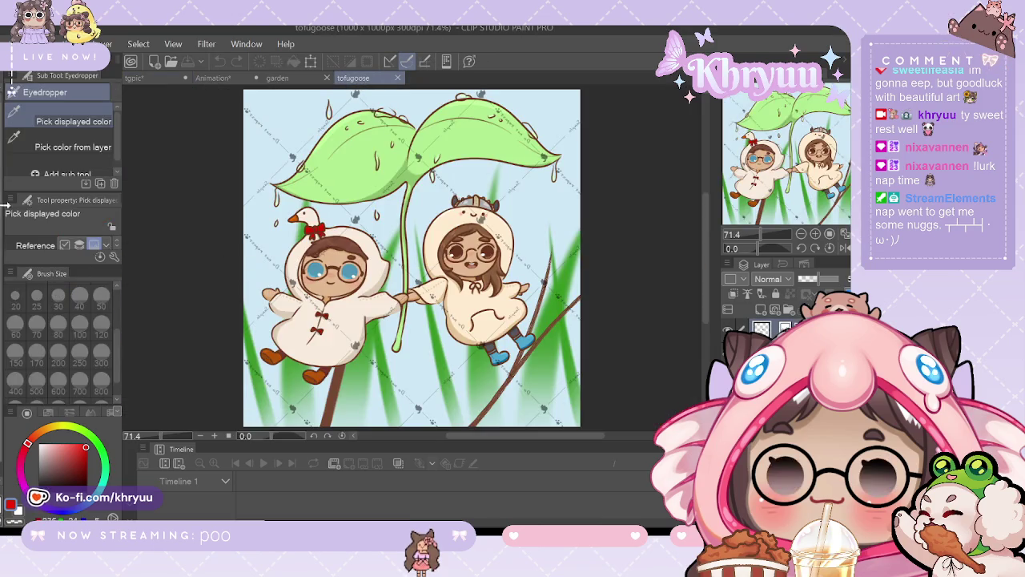
{"action": "left_click", "coordinate": [319, 228]}
{"action": "left_click", "coordinate": [315, 225]}
{"action": "left_click_drag", "start_coordinate": [317, 225], "coordinate": [323, 231]}
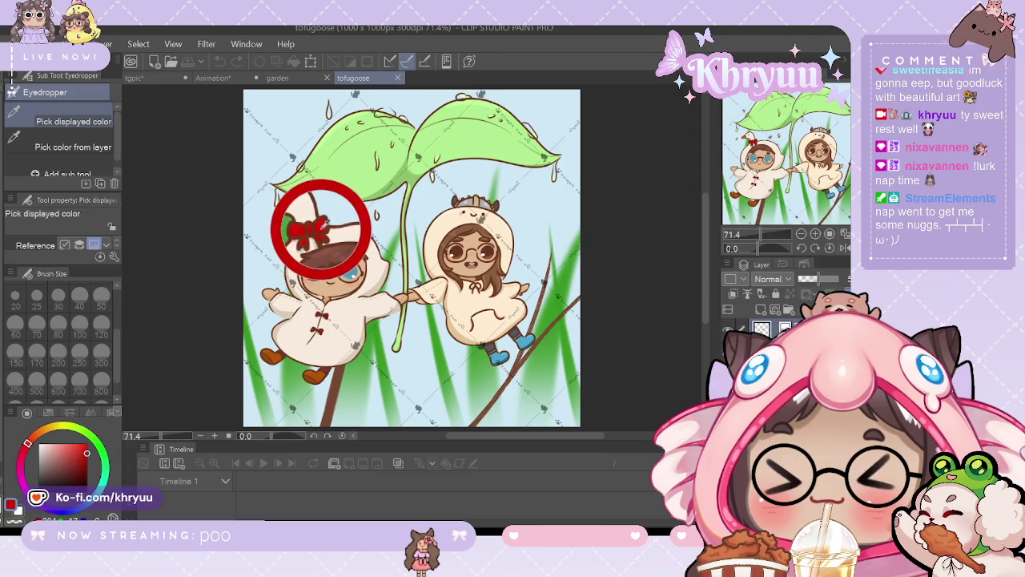
{"action": "left_click", "coordinate": [135, 77]}
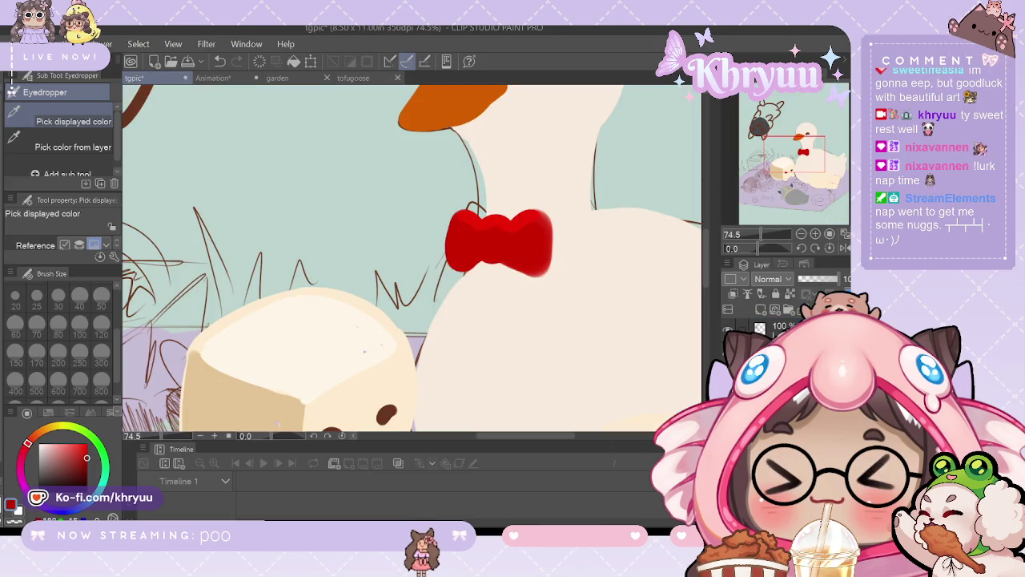
Step: Try a darker red streak on the bow with the brush, then undo it
{"action": "key", "text": "b"}
{"action": "mouse_move", "coordinate": [480, 248]}
{"action": "left_mouse_down"}
{"action": "mouse_move", "coordinate": [493, 228]}
{"action": "mouse_move", "coordinate": [533, 232]}
{"action": "left_mouse_up"}
{"action": "key", "text": "ctrl+z"}
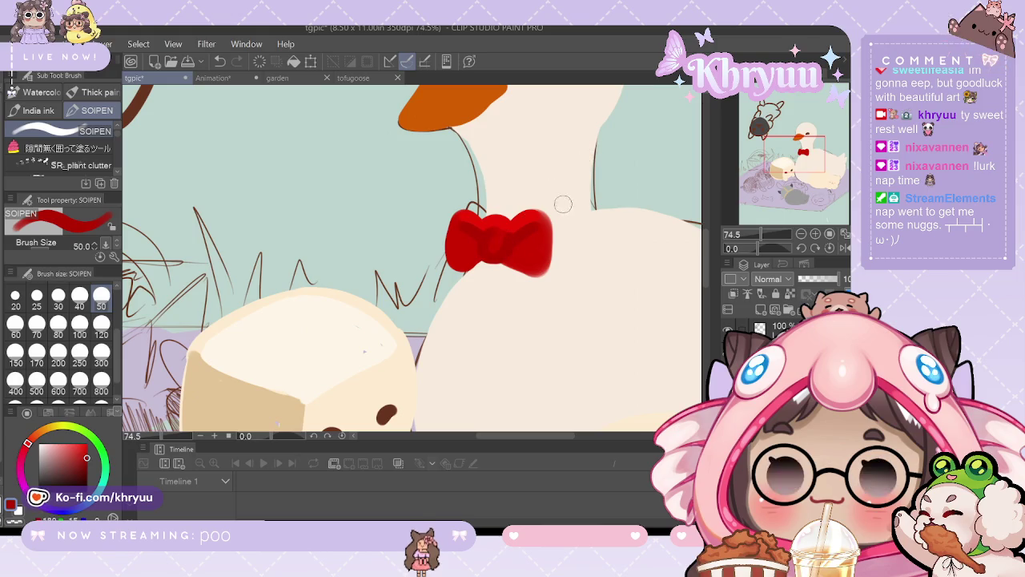
{"action": "left_click_drag", "start_coordinate": [762, 235], "coordinate": [729, 246]}
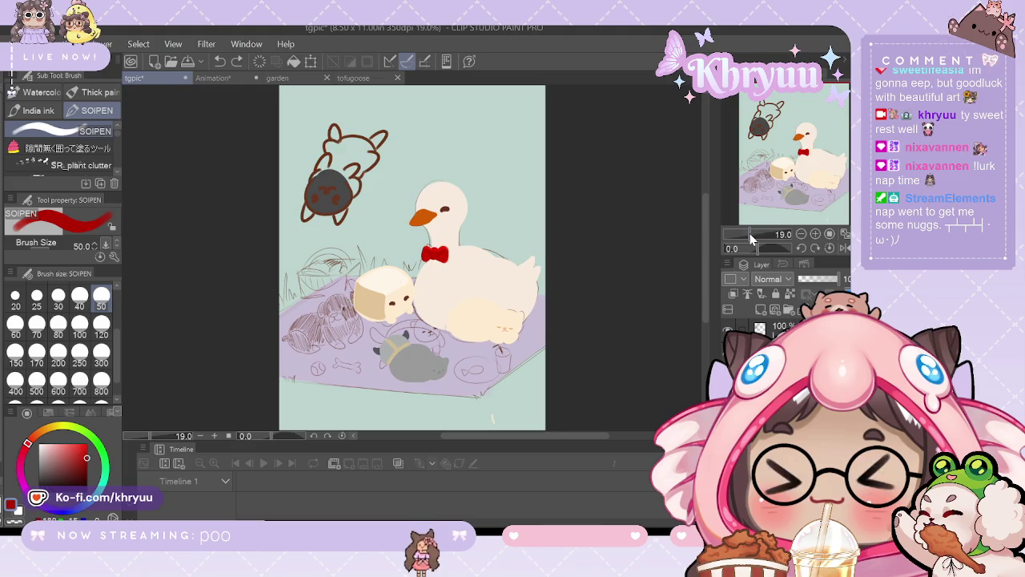
{"action": "left_click_drag", "start_coordinate": [750, 234], "coordinate": [765, 233]}
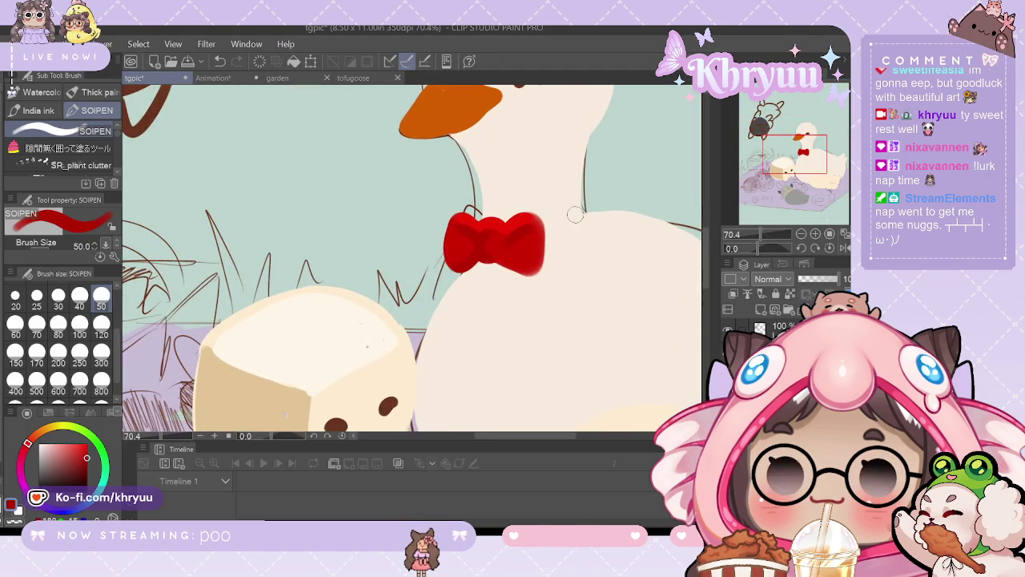
Step: Paint darker red along the bow's lower edge and right lobe, redoing strokes until fuller
{"action": "key", "text": "ctrl+z"}
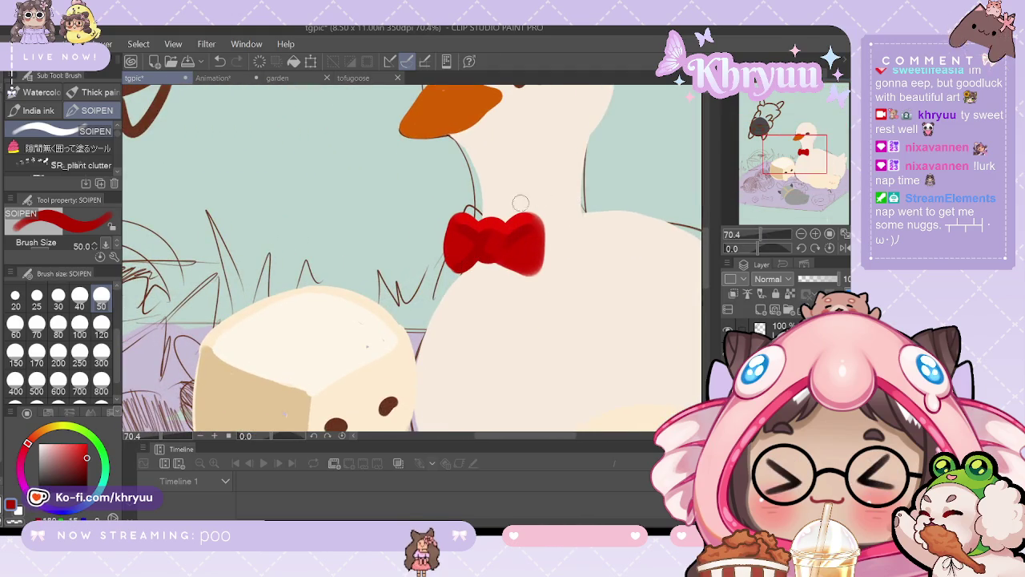
{"action": "key", "text": "ctrl+z"}
{"action": "left_click_drag", "start_coordinate": [501, 260], "coordinate": [520, 269]}
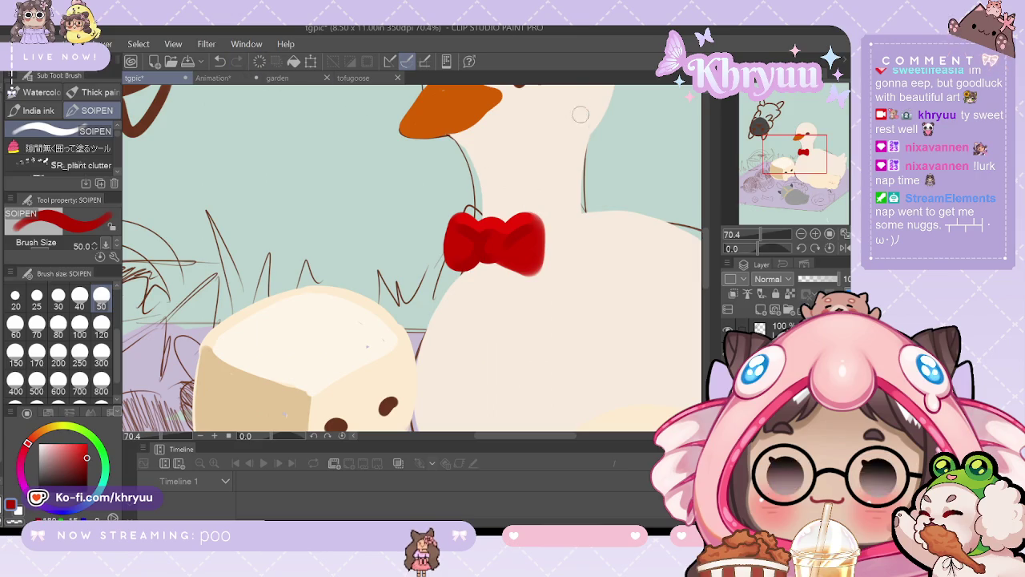
{"action": "mouse_move", "coordinate": [520, 233]}
{"action": "left_mouse_down"}
{"action": "mouse_move", "coordinate": [538, 254]}
{"action": "mouse_move", "coordinate": [545, 247]}
{"action": "mouse_move", "coordinate": [548, 269]}
{"action": "left_mouse_up"}
{"action": "key", "text": "ctrl+z"}
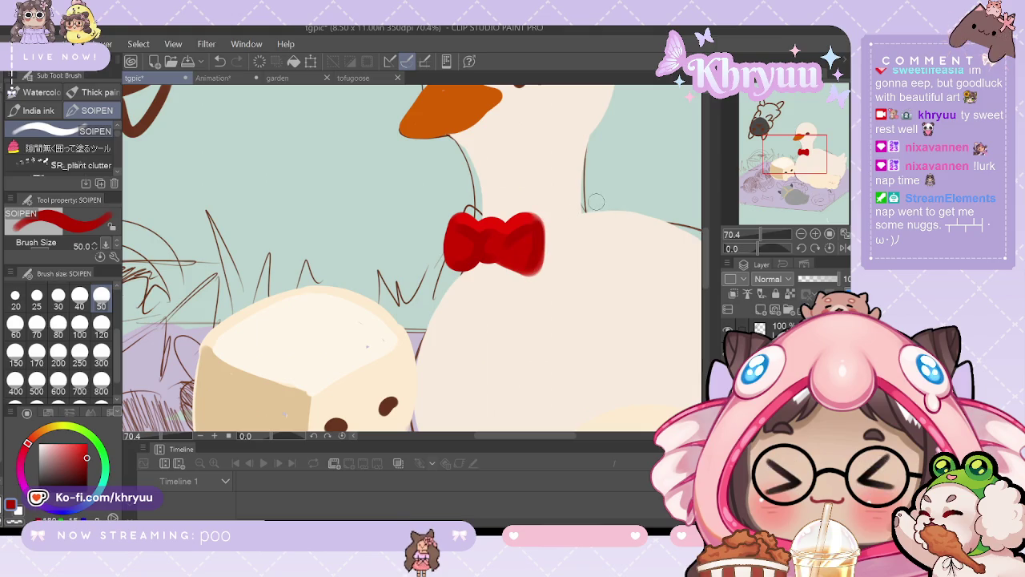
{"action": "left_click_drag", "start_coordinate": [530, 222], "coordinate": [541, 269]}
{"action": "key", "text": "ctrl+z"}
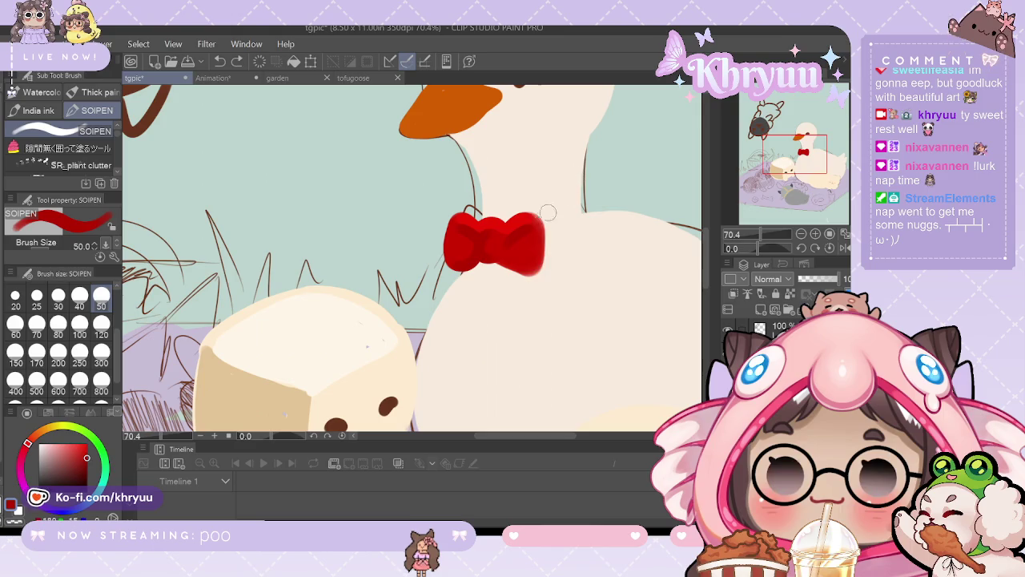
{"action": "mouse_move", "coordinate": [539, 234]}
{"action": "left_mouse_down"}
{"action": "mouse_move", "coordinate": [545, 255]}
{"action": "mouse_move", "coordinate": [545, 223]}
{"action": "left_mouse_up"}
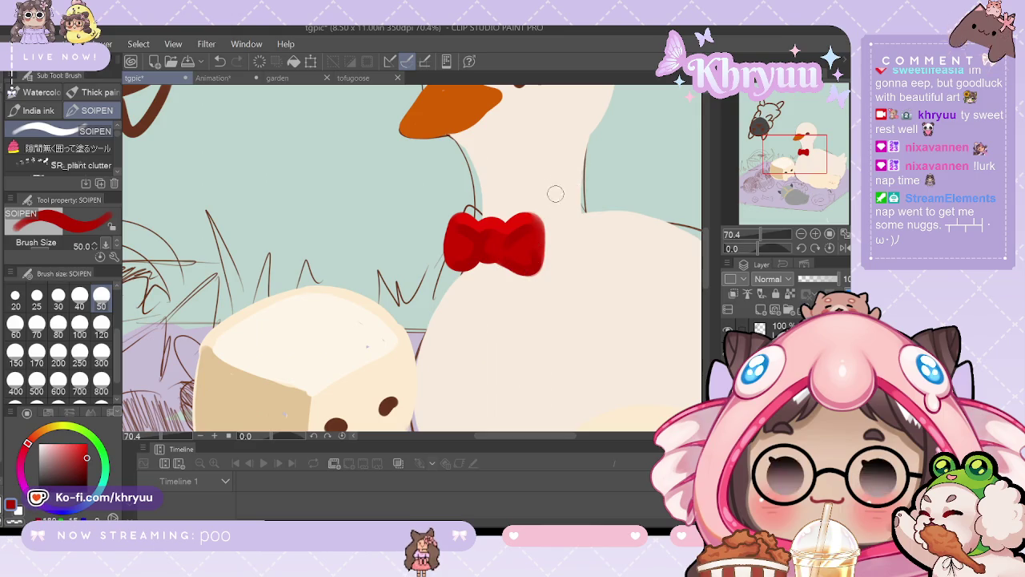
{"action": "left_click_drag", "start_coordinate": [535, 270], "coordinate": [540, 226]}
Step: Compare the right lobe with and without the shading and keep the darker version
{"action": "key", "text": "ctrl+z"}
{"action": "key", "text": "ctrl+y"}
{"action": "key", "text": "ctrl+z"}
{"action": "key", "text": "ctrl+y"}
{"action": "key", "text": "ctrl+z"}
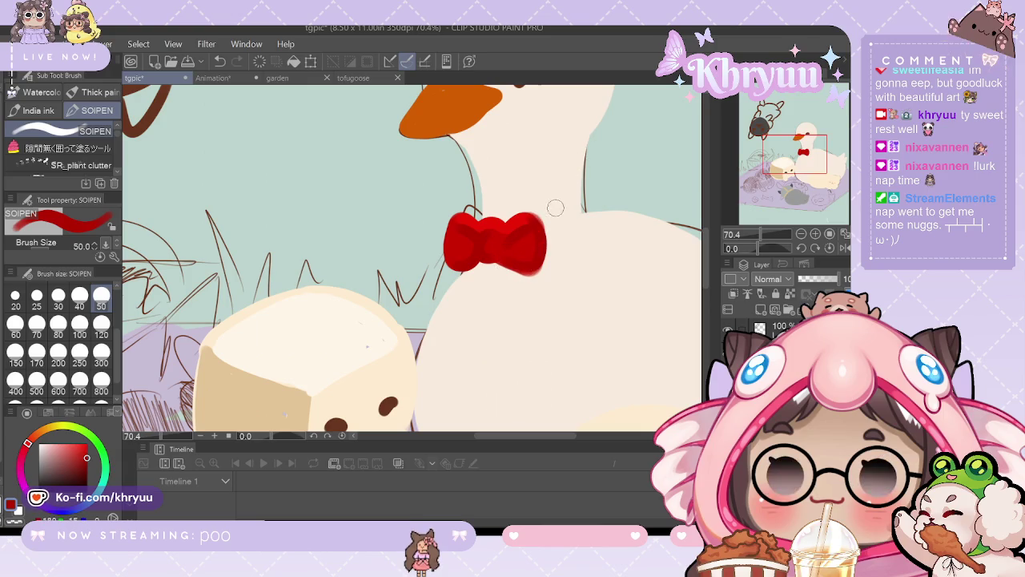
{"action": "key", "text": "ctrl+y"}
{"action": "key", "text": "ctrl+z"}
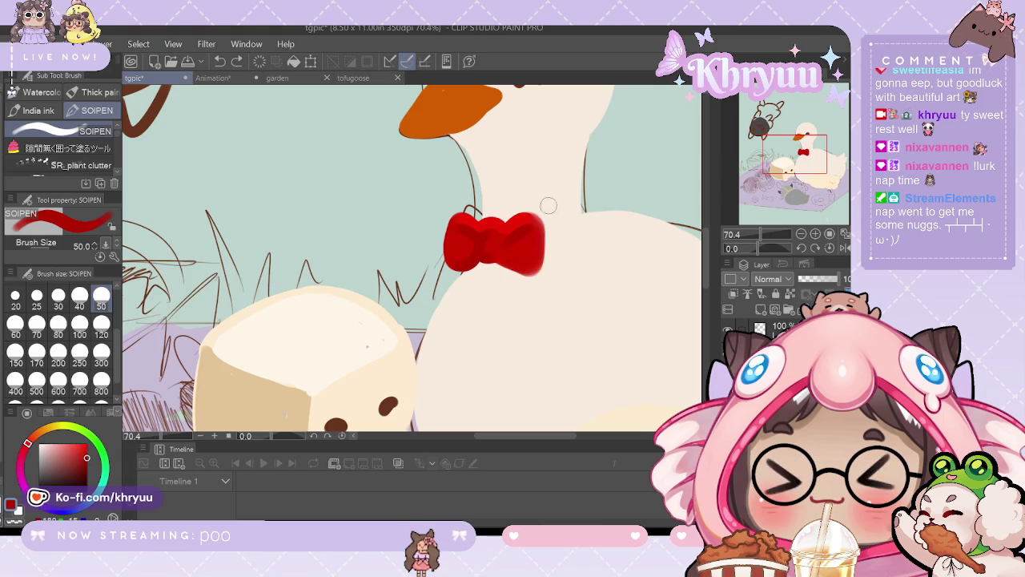
{"action": "key", "text": "ctrl+y"}
{"action": "key", "text": "ctrl+z"}
{"action": "key", "text": "ctrl+y"}
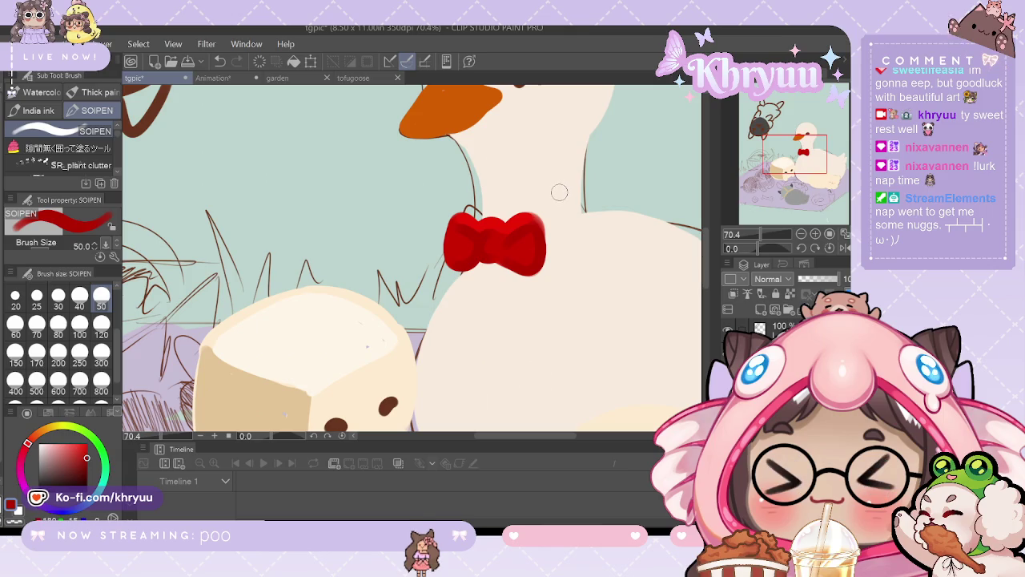
{"action": "key", "text": "ctrl+z"}
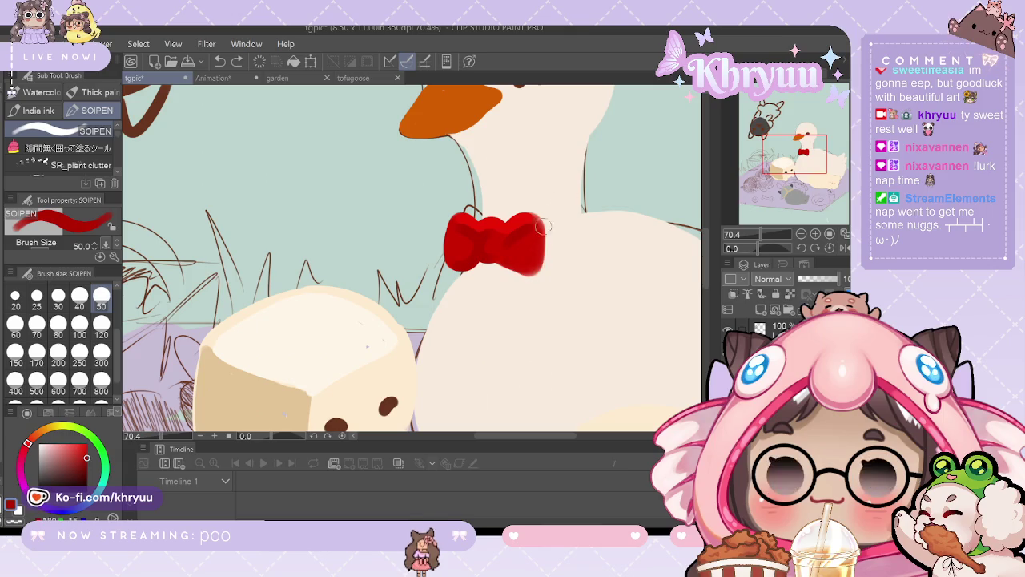
{"action": "key", "text": "ctrl+y"}
{"action": "key", "text": "ctrl+z"}
{"action": "key", "text": "ctrl+y"}
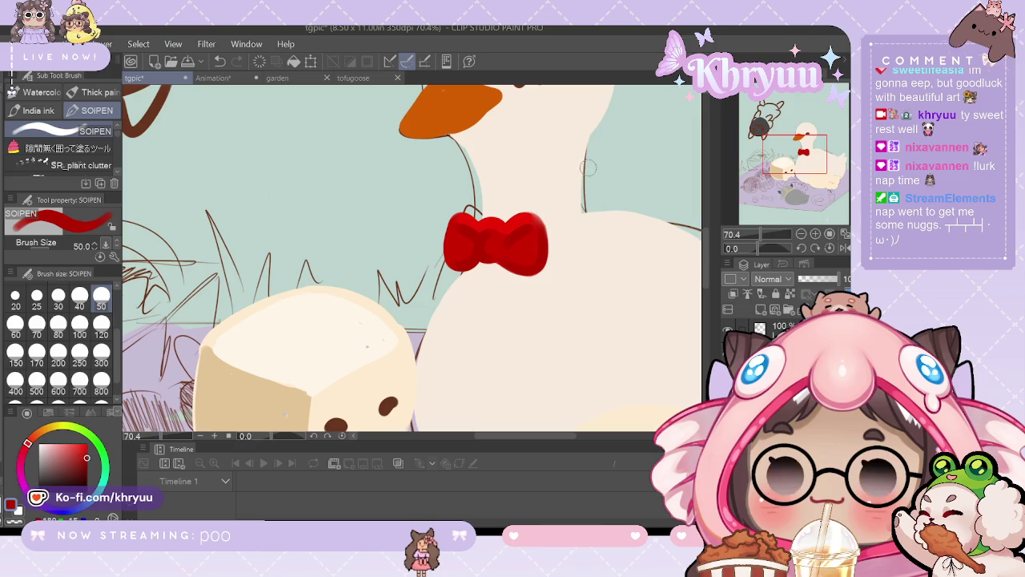
{"action": "left_click_drag", "start_coordinate": [763, 235], "coordinate": [750, 239]}
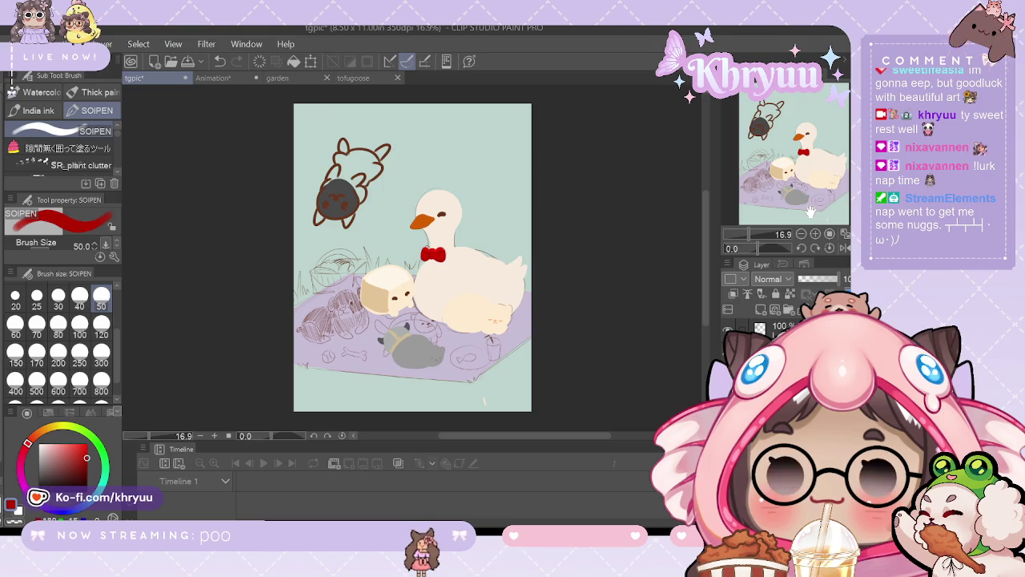
Step: Sample the bow's red and try a darker knot at its centre, then undo it
{"action": "left_click_drag", "start_coordinate": [749, 234], "coordinate": [761, 234]}
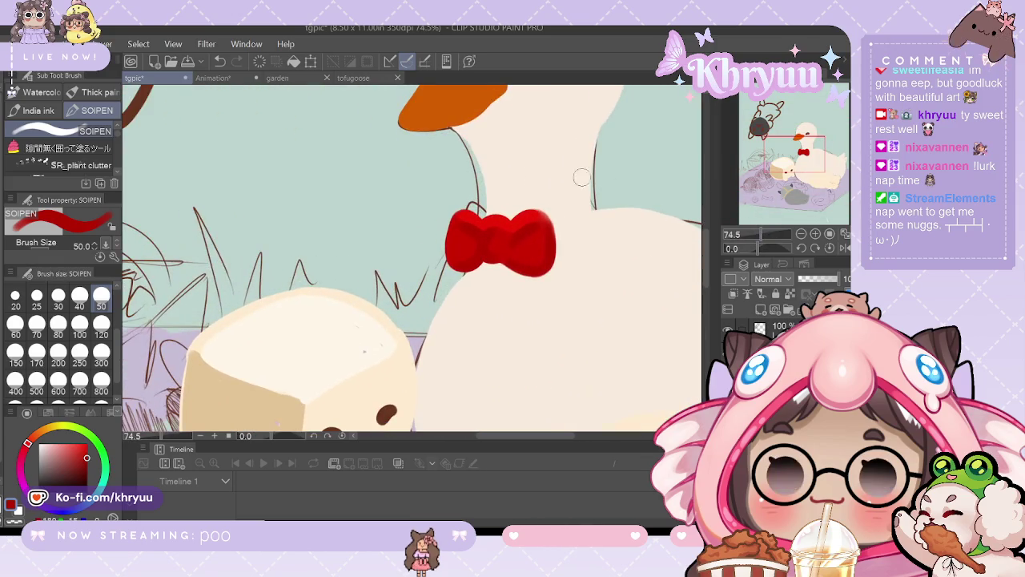
{"action": "key", "text": "i"}
{"action": "left_click", "coordinate": [473, 220]}
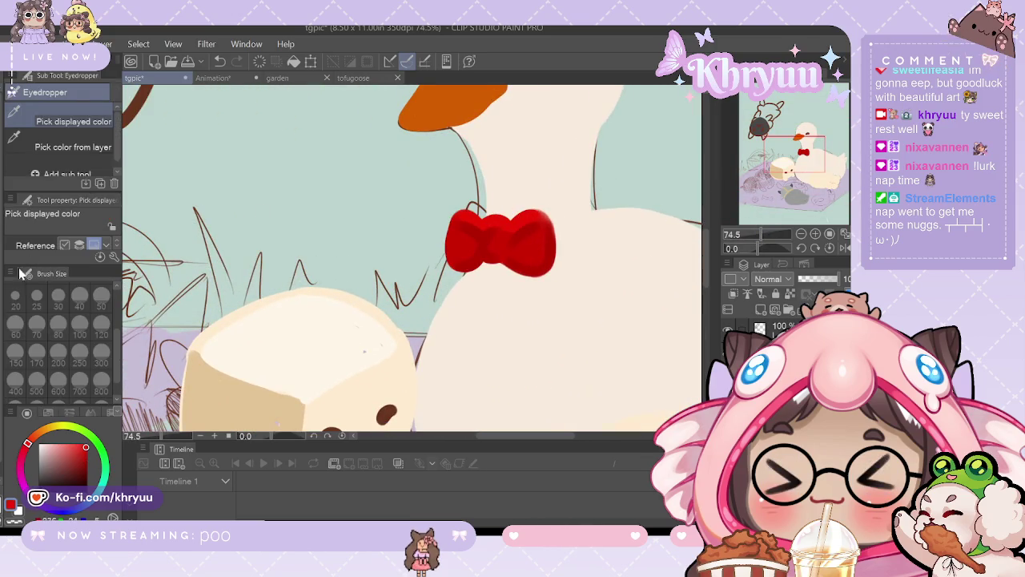
{"action": "key", "text": "b"}
{"action": "left_click_drag", "start_coordinate": [493, 228], "coordinate": [501, 250]}
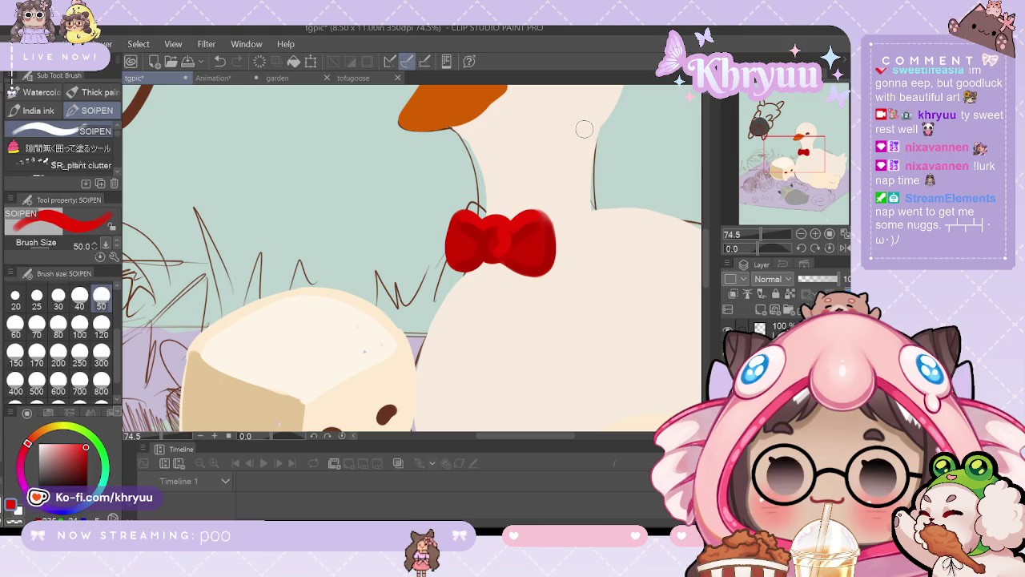
{"action": "key", "text": "ctrl+z"}
Step: Undo the faint stray stroke near the bow and zoom out to the whole page
{"action": "left_click_drag", "start_coordinate": [773, 238], "coordinate": [750, 236]}
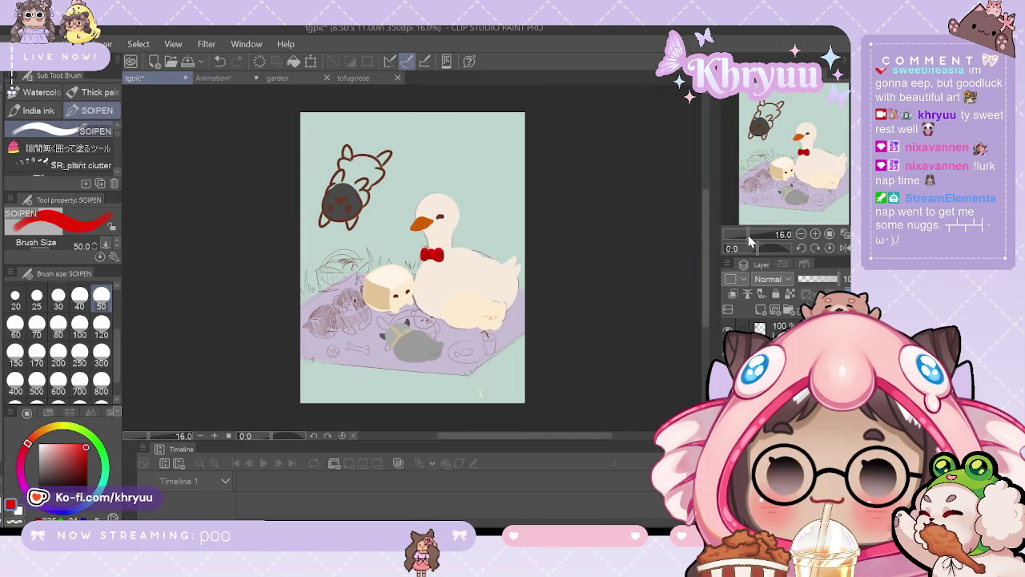
{"action": "key", "text": "ctrl+plus"}
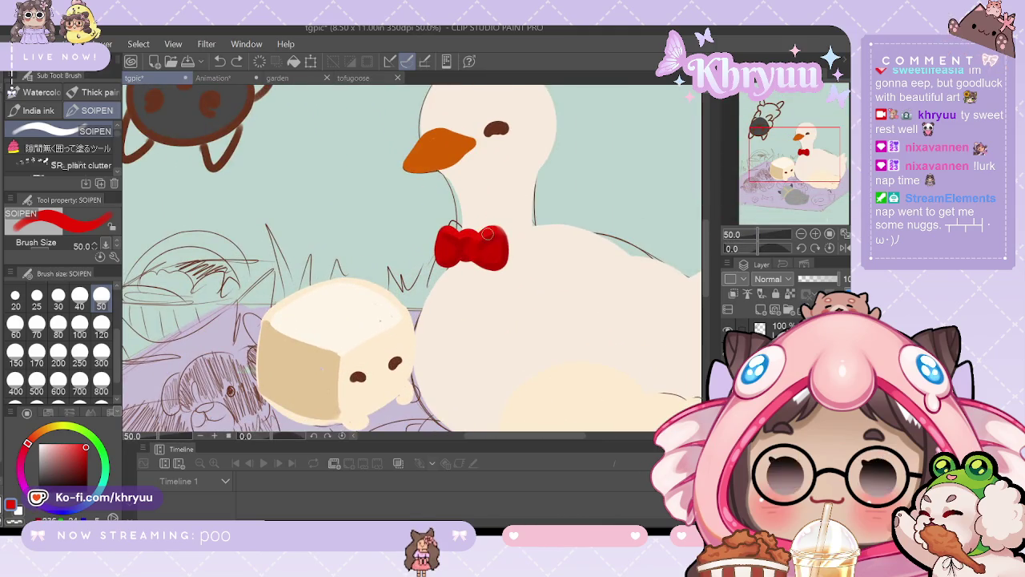
{"action": "left_click_drag", "start_coordinate": [765, 235], "coordinate": [741, 237]}
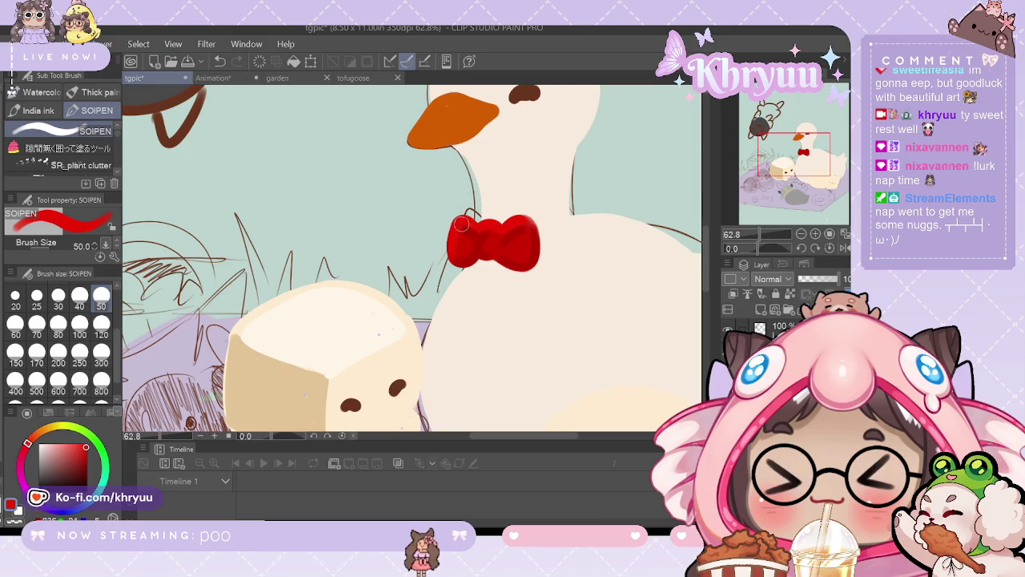
{"action": "key", "text": "ctrl+z"}
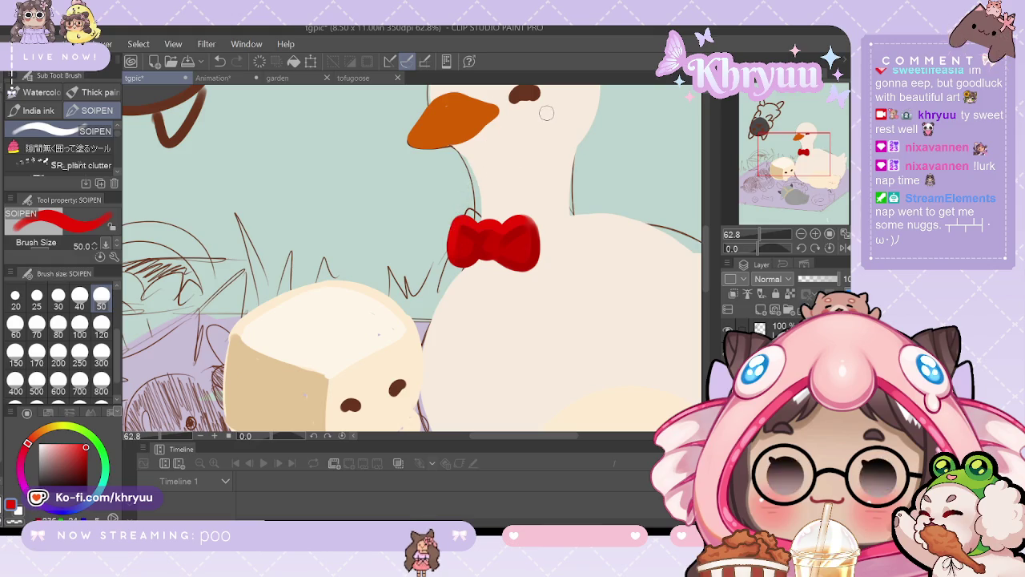
{"action": "left_click_drag", "start_coordinate": [767, 235], "coordinate": [752, 245]}
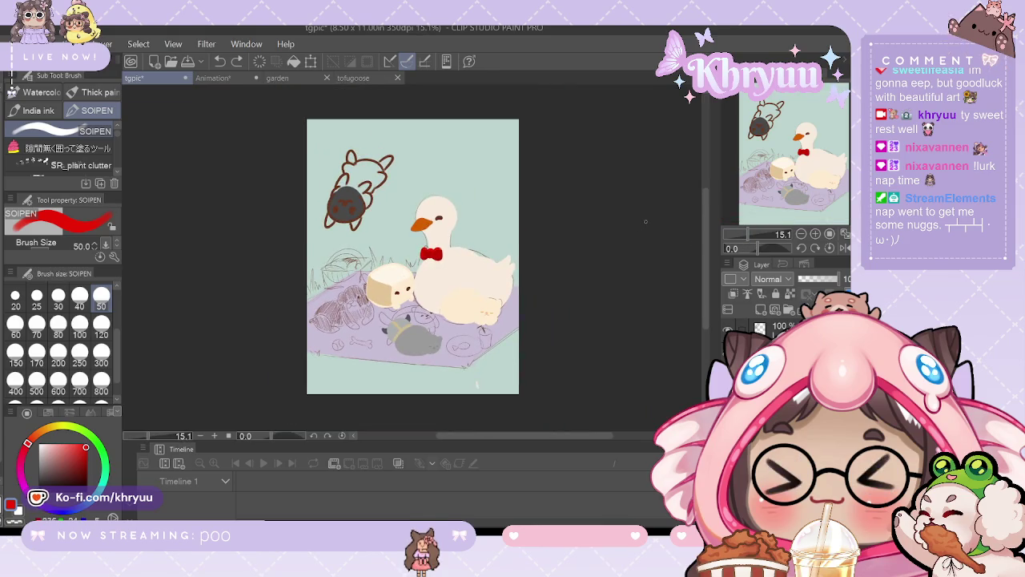
Step: Add a small stroke on the canvas and zoom back in toward the bow tie
{"action": "left_click", "coordinate": [473, 178]}
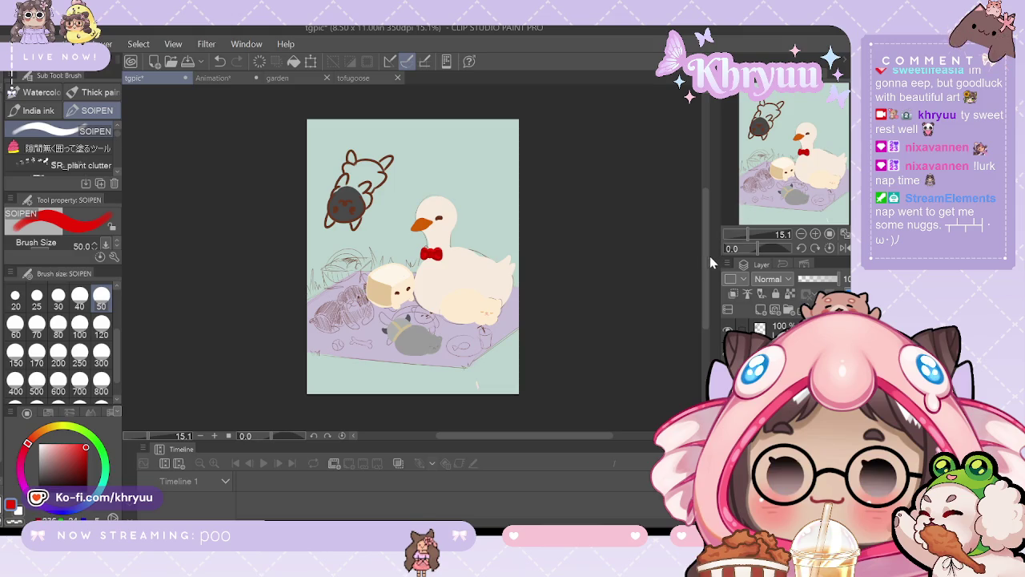
{"action": "left_click_drag", "start_coordinate": [750, 233], "coordinate": [752, 238]}
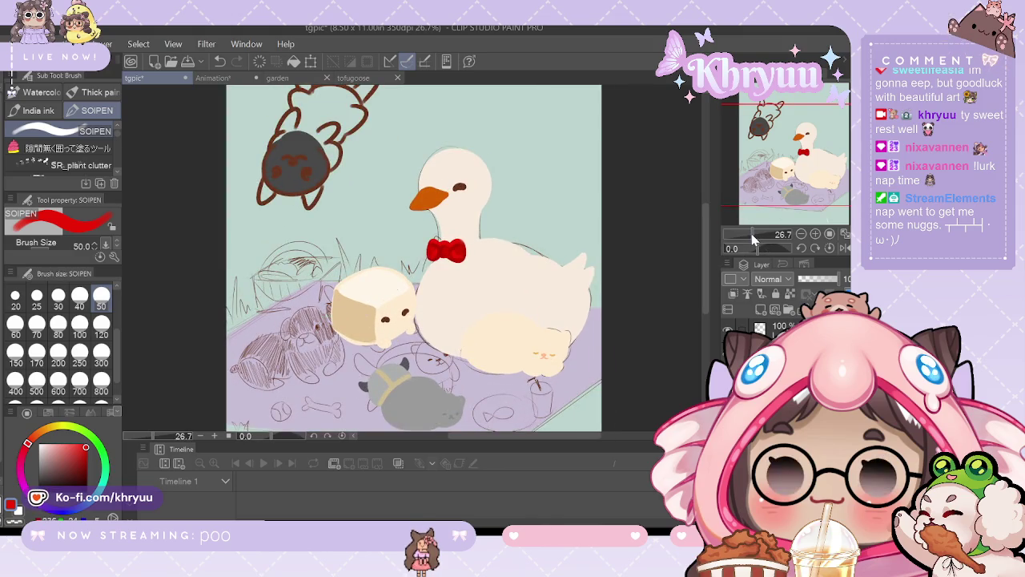
{"action": "left_click_drag", "start_coordinate": [753, 237], "coordinate": [759, 238]}
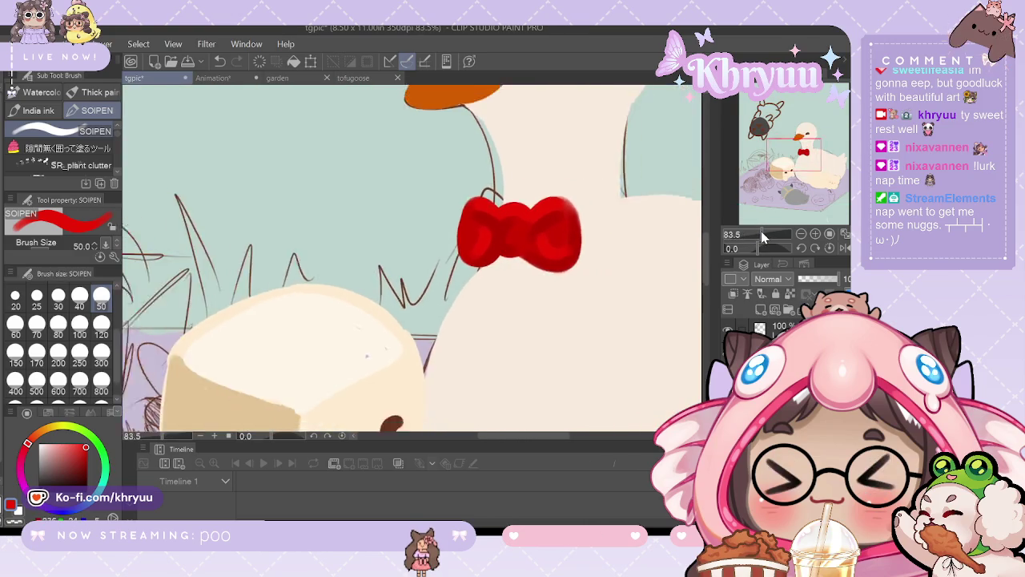
{"action": "scroll", "coordinate": [758, 236], "scroll_direction": "up", "scroll_amount": 1}
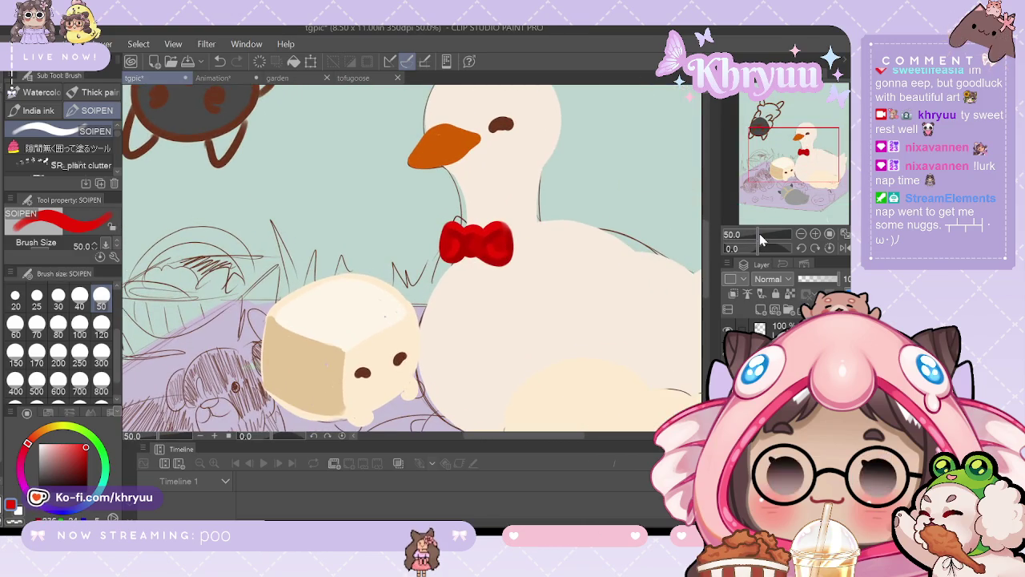
Step: With the Rough eraser, undo a mark and erase a small spot beside the bow at 88.4%
{"action": "key", "text": "e"}
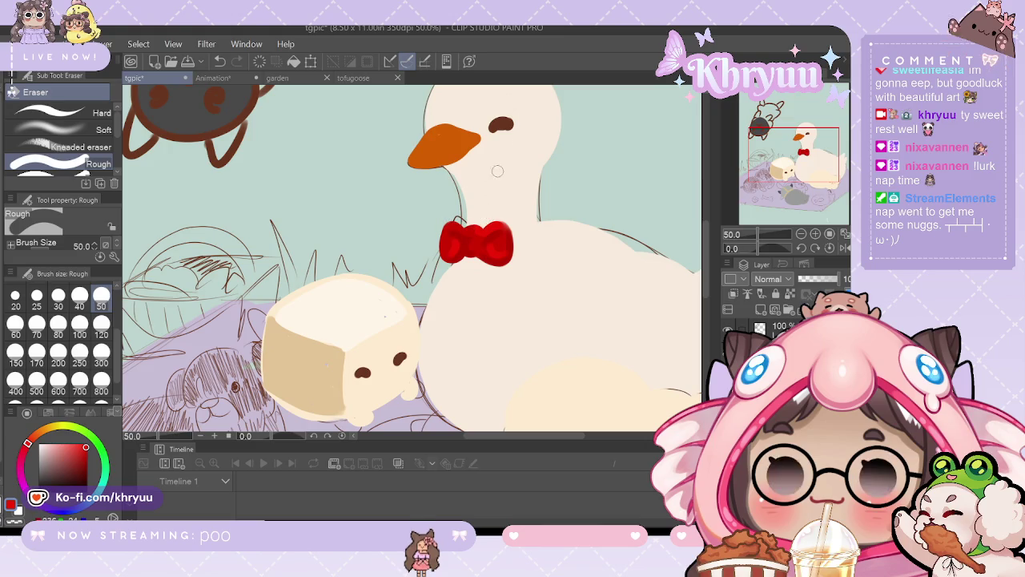
{"action": "key", "text": "ctrl+z"}
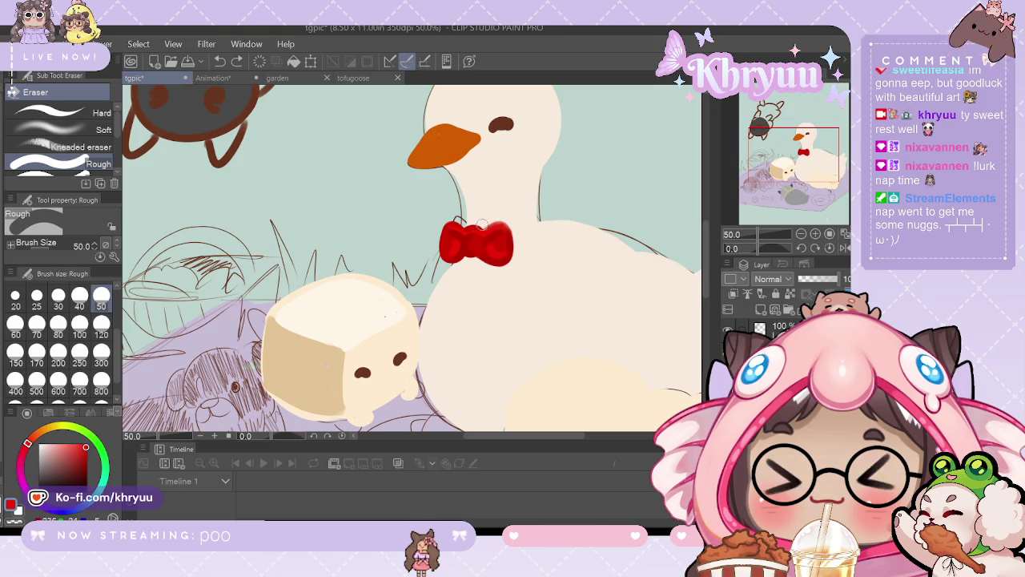
{"action": "left_click", "coordinate": [489, 222]}
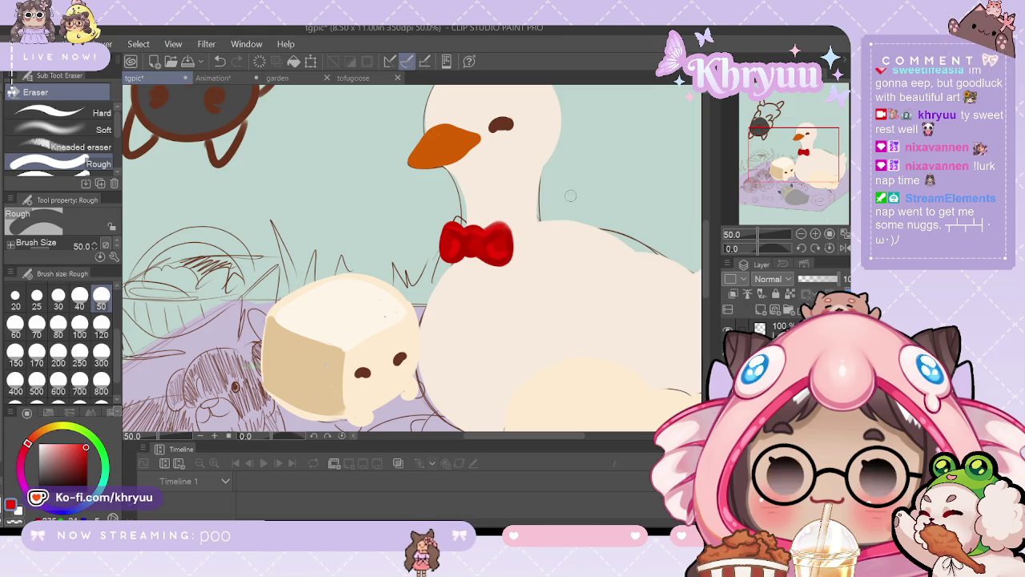
{"action": "left_click_drag", "start_coordinate": [759, 234], "coordinate": [748, 234]}
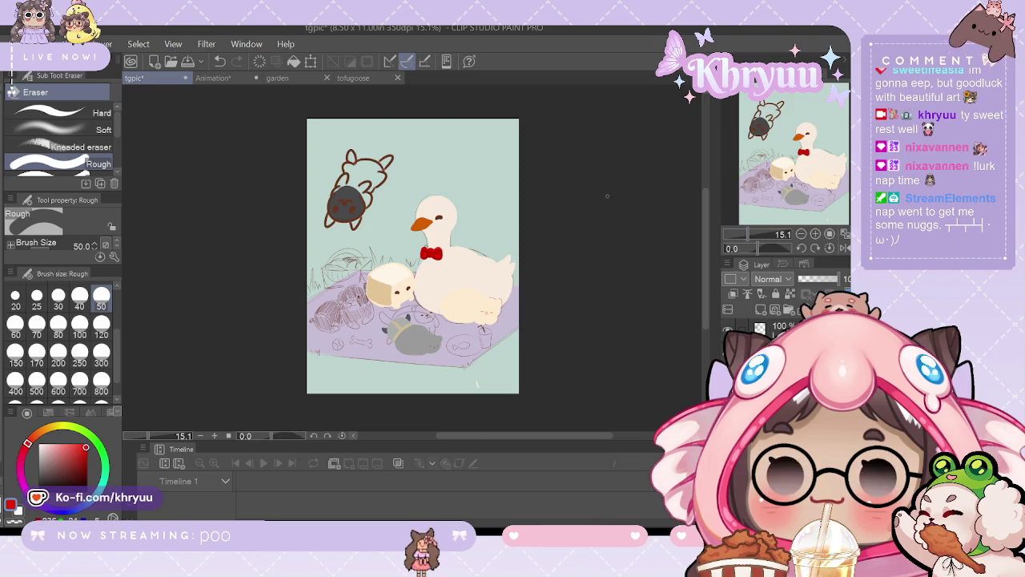
{"action": "left_click_drag", "start_coordinate": [747, 235], "coordinate": [764, 240]}
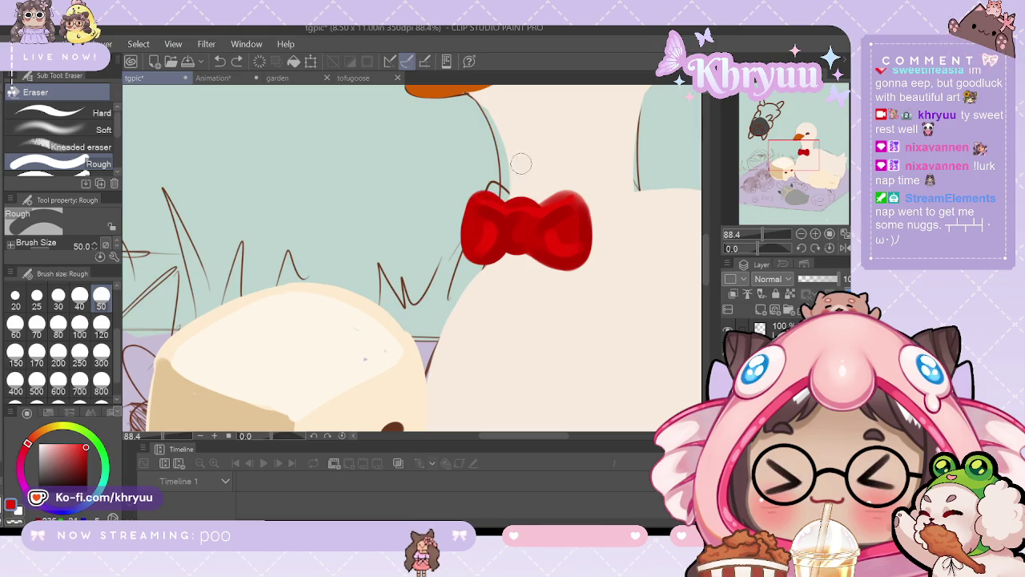
Step: Undo the last eraser stroke and lightly erase along the bow tie's top edge
{"action": "key", "text": "ctrl+z"}
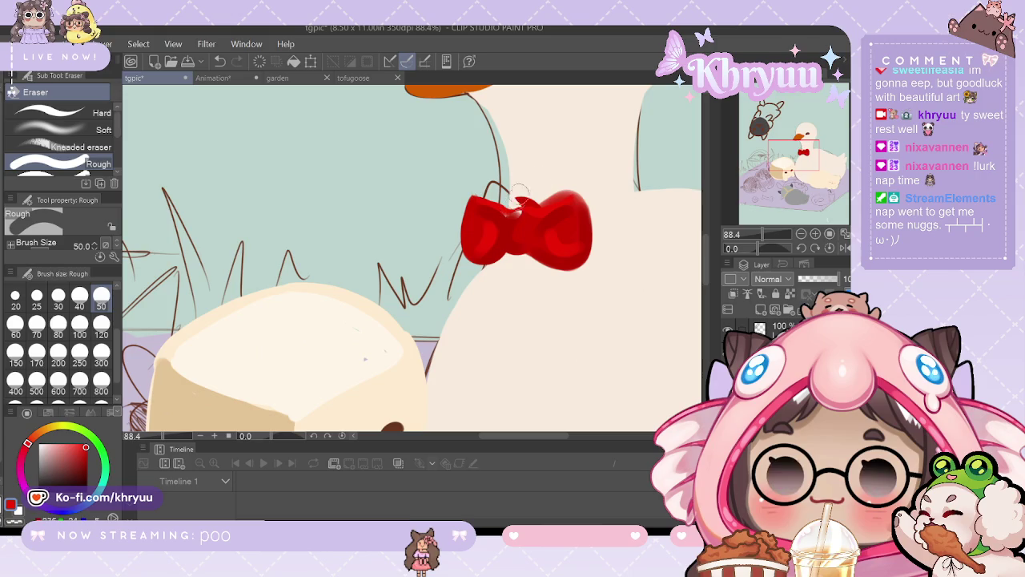
{"action": "left_click_drag", "start_coordinate": [502, 206], "coordinate": [564, 200]}
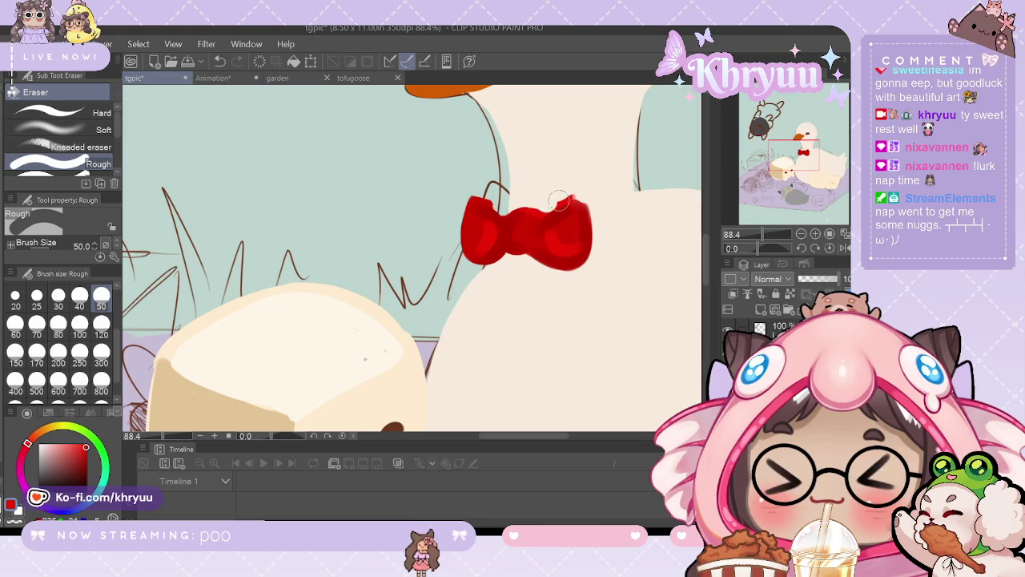
{"action": "left_click_drag", "start_coordinate": [765, 234], "coordinate": [749, 233]}
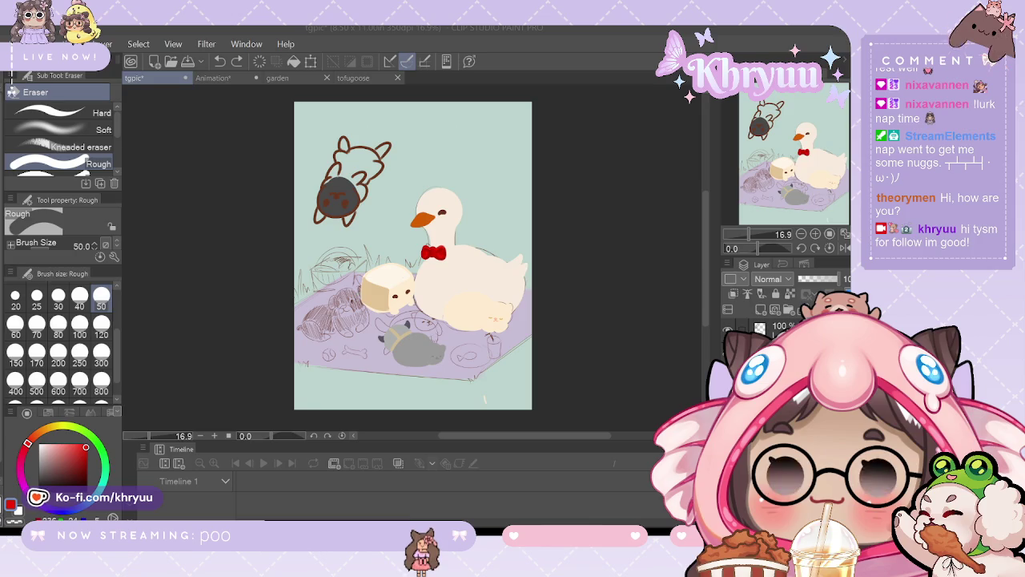
Step: Look over the tofugoose drawing, return to tgpic, and show the File > Recent list
{"action": "key", "text": "ctrl+plus"}
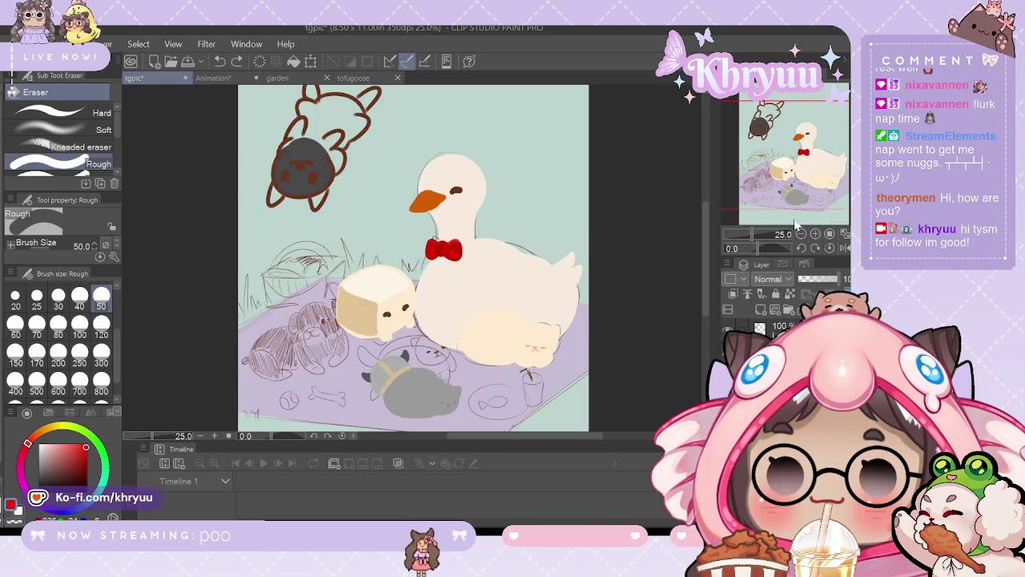
{"action": "left_click", "coordinate": [354, 78]}
{"action": "key", "text": "i"}
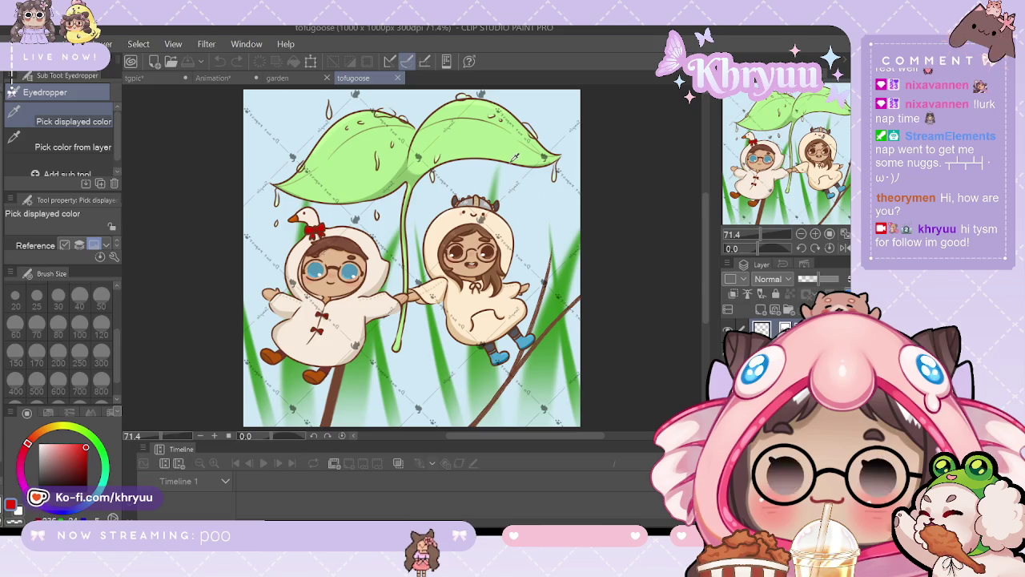
{"action": "left_click", "coordinate": [140, 78]}
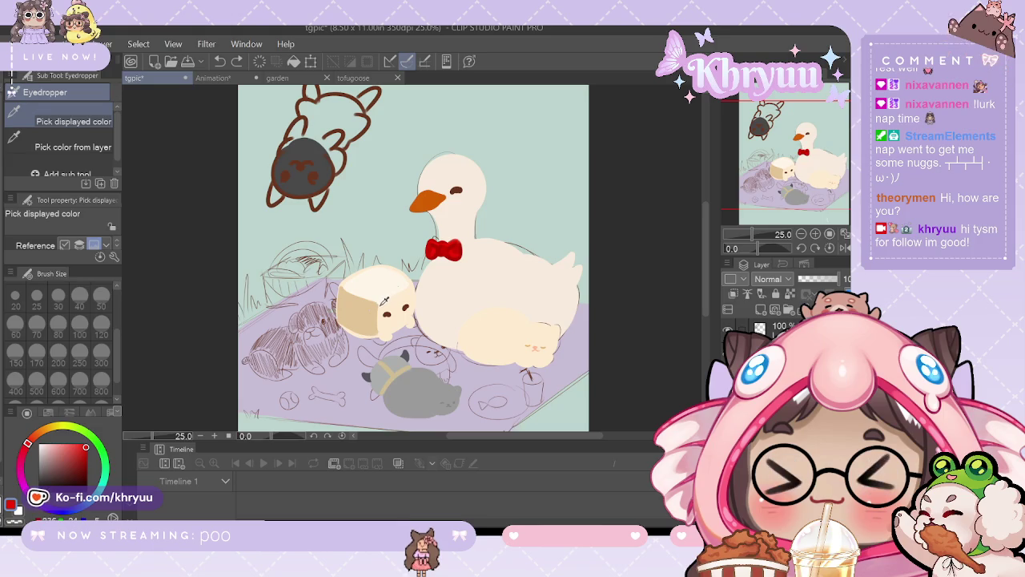
{"action": "left_click", "coordinate": [28, 43]}
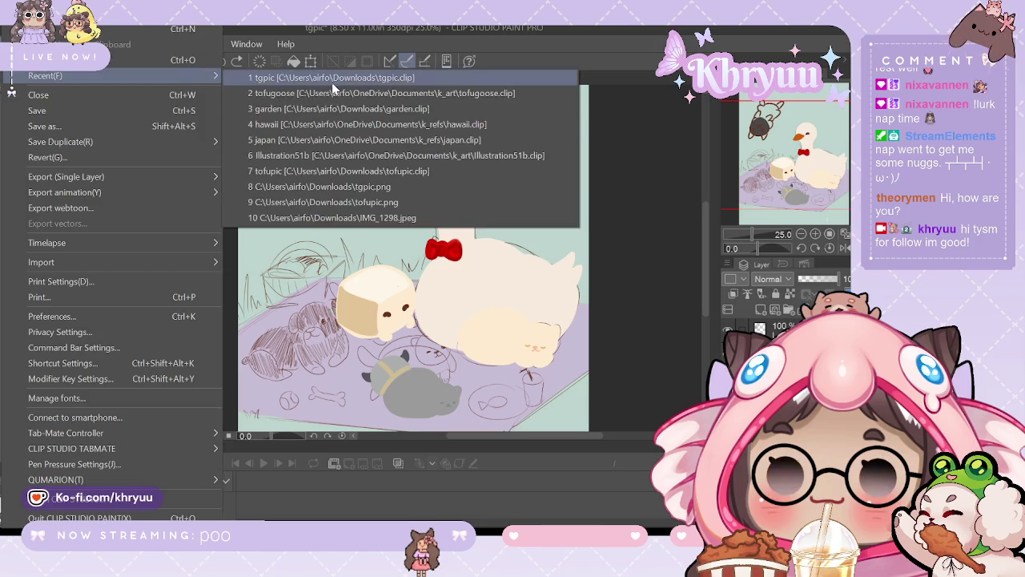
{"action": "mouse_move", "coordinate": [45, 76]}
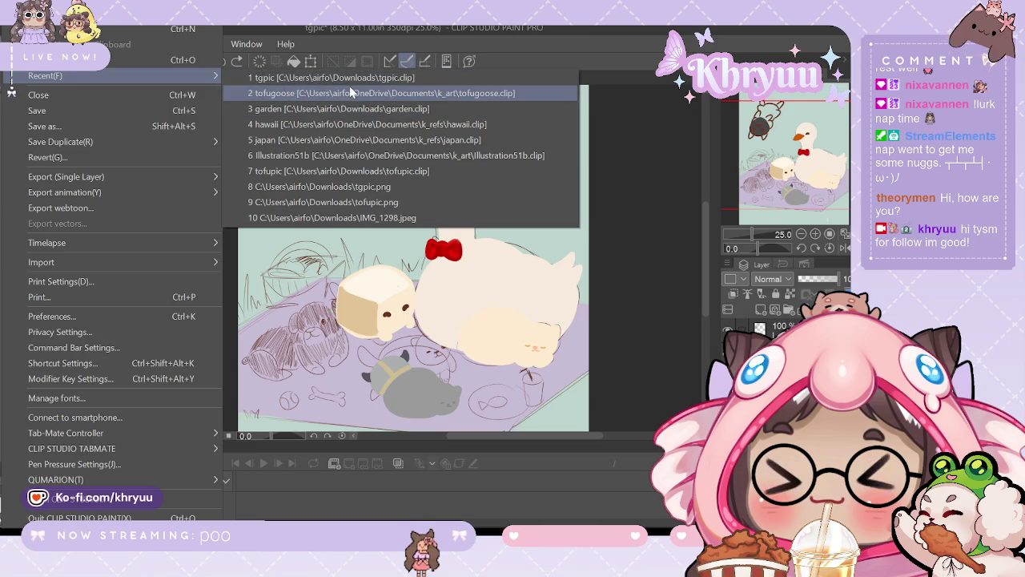
Step: Open the stronkbonk drawing from the recent files list
{"action": "left_click", "coordinate": [350, 93]}
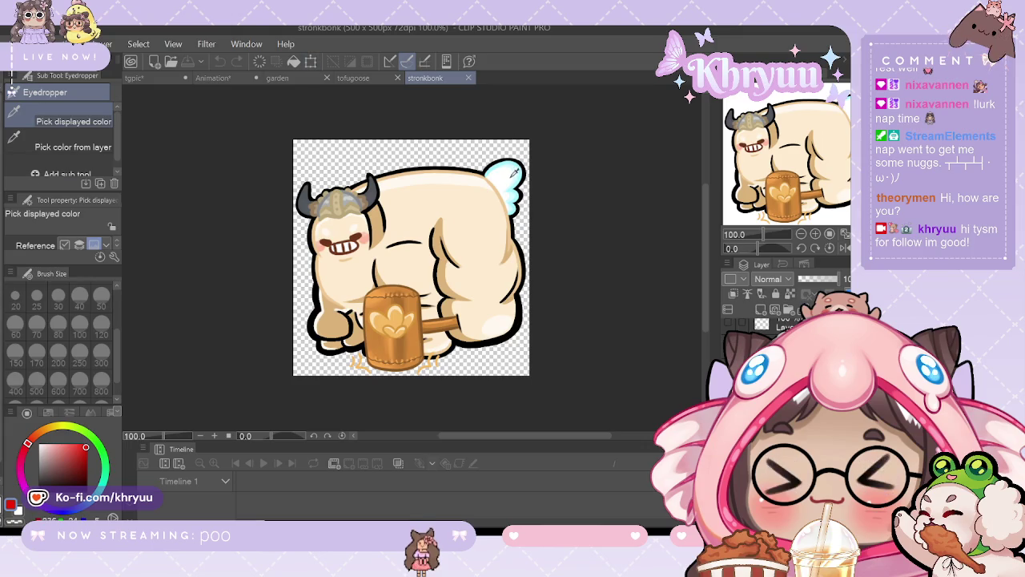
Step: On tgpic at 33.3% zoom, paint a short white SOIPEN stroke on the tofu's left edge
{"action": "left_click", "coordinate": [134, 77]}
{"action": "key", "text": "b"}
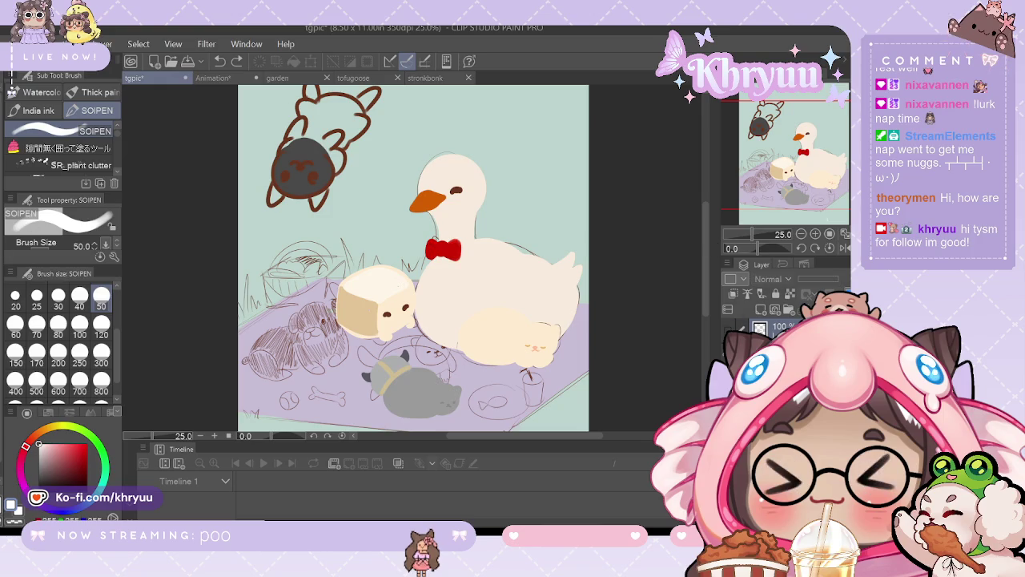
{"action": "left_click", "coordinate": [815, 234]}
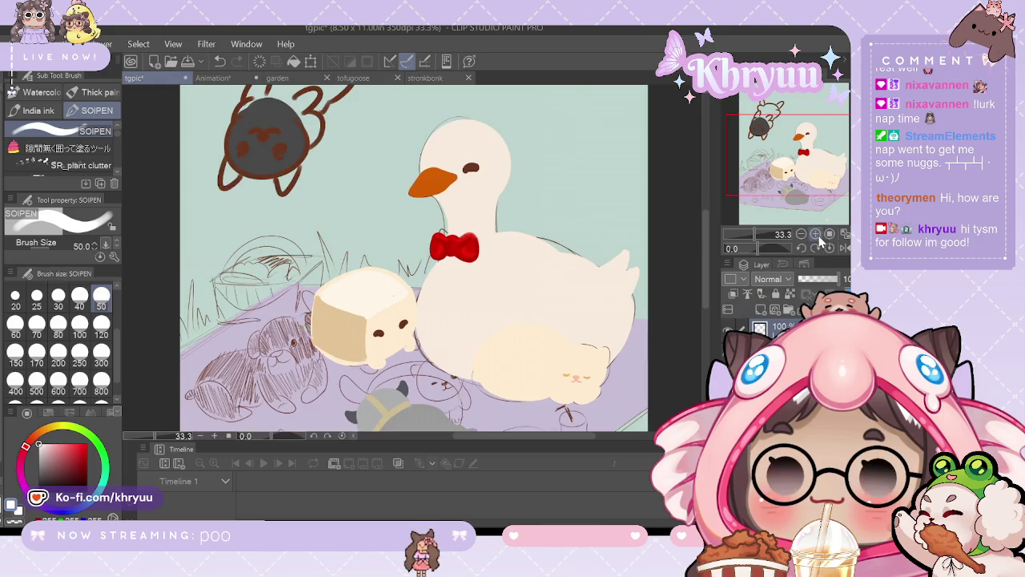
{"action": "left_click_drag", "start_coordinate": [309, 301], "coordinate": [320, 314]}
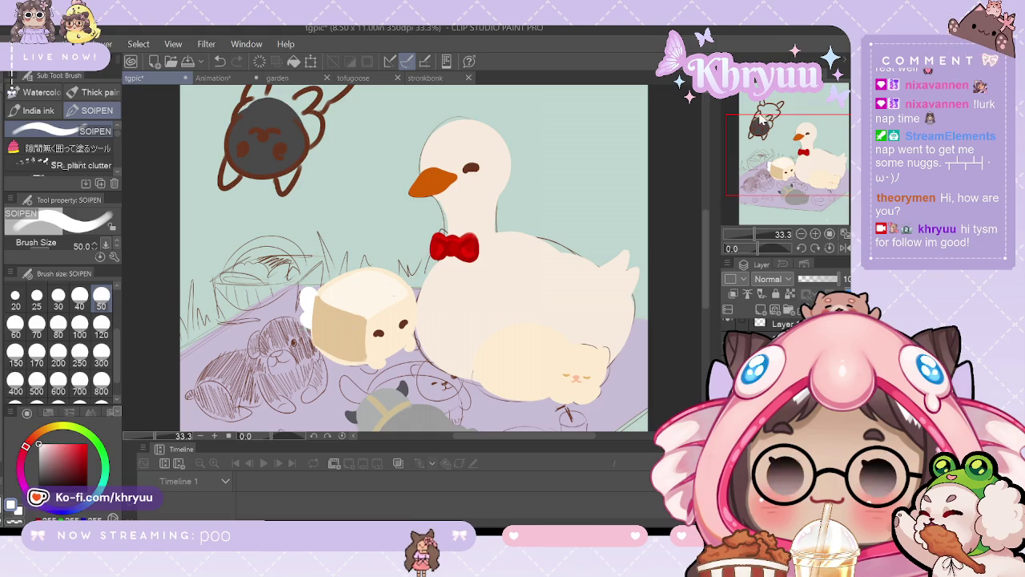
Step: Zoom out to the whole page, then switch to the stronkbonk document
{"action": "left_click_drag", "start_coordinate": [754, 236], "coordinate": [750, 238]}
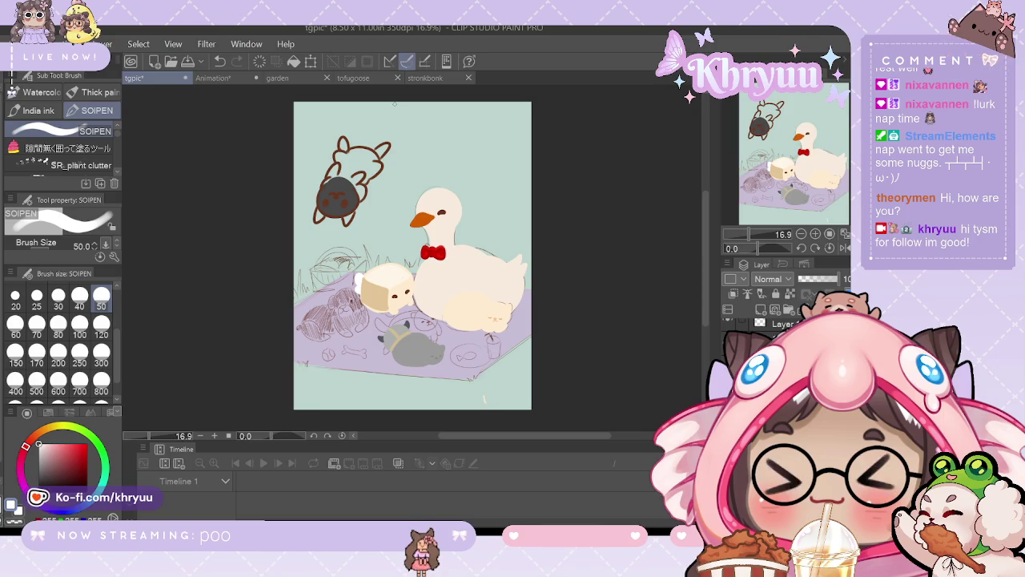
{"action": "left_click", "coordinate": [440, 81]}
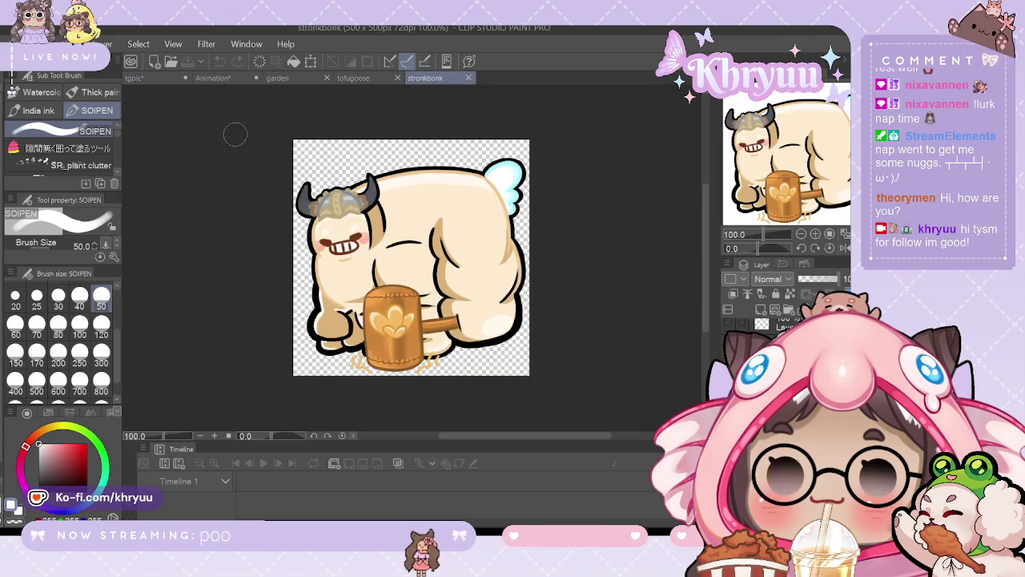
Step: Sample the light-blue wing colour from stronkbonk and return to the tgpic picnic canvas
{"action": "key", "text": "i"}
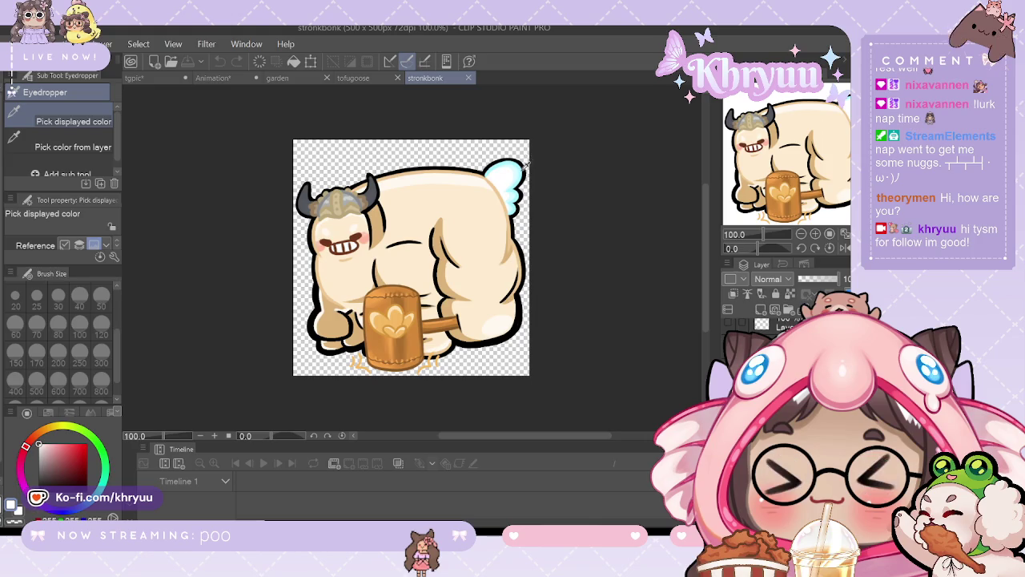
{"action": "left_click", "coordinate": [518, 170]}
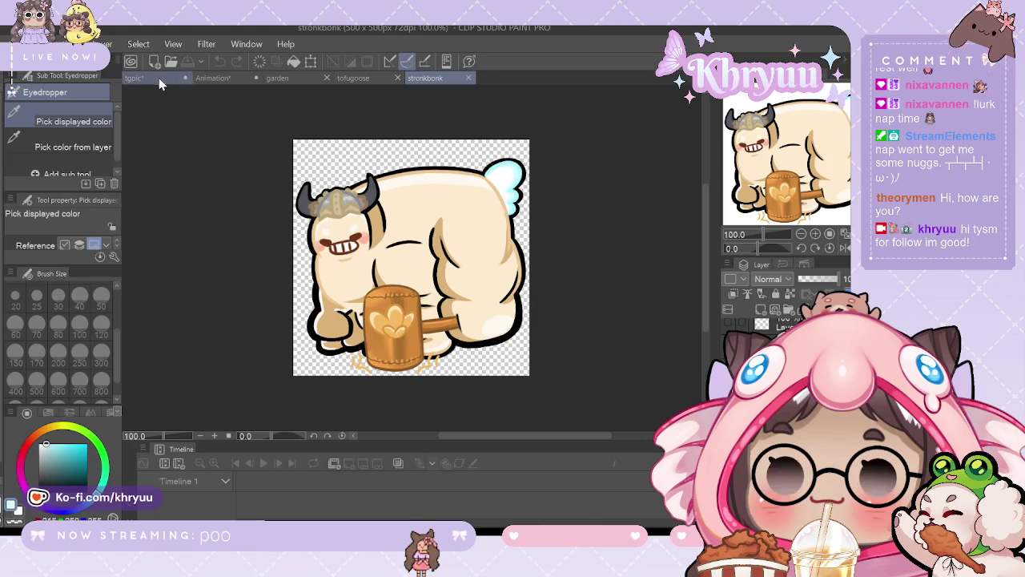
{"action": "left_click", "coordinate": [159, 78]}
Step: Paint a small light-blue wing on the tofu's left side, undoing a stray white stroke
{"action": "key", "text": "b"}
{"action": "left_click_drag", "start_coordinate": [743, 234], "coordinate": [758, 234]}
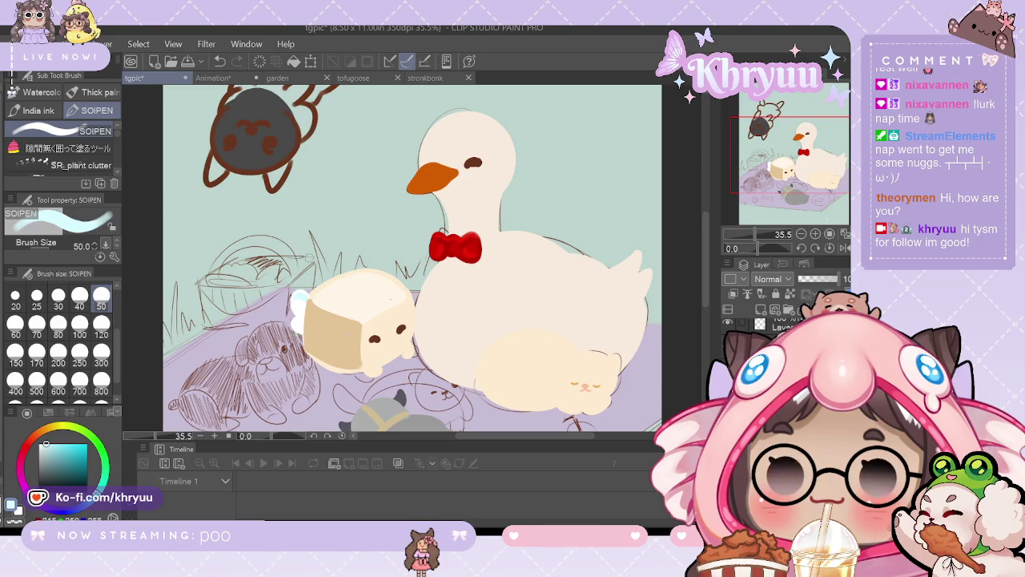
{"action": "left_click", "coordinate": [234, 64]}
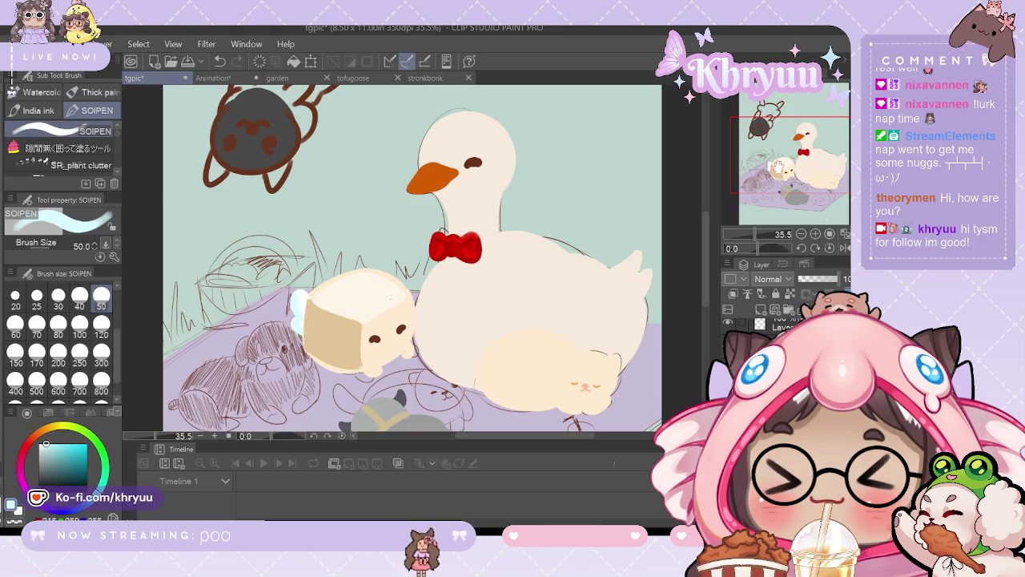
{"action": "left_click_drag", "start_coordinate": [754, 235], "coordinate": [748, 234]}
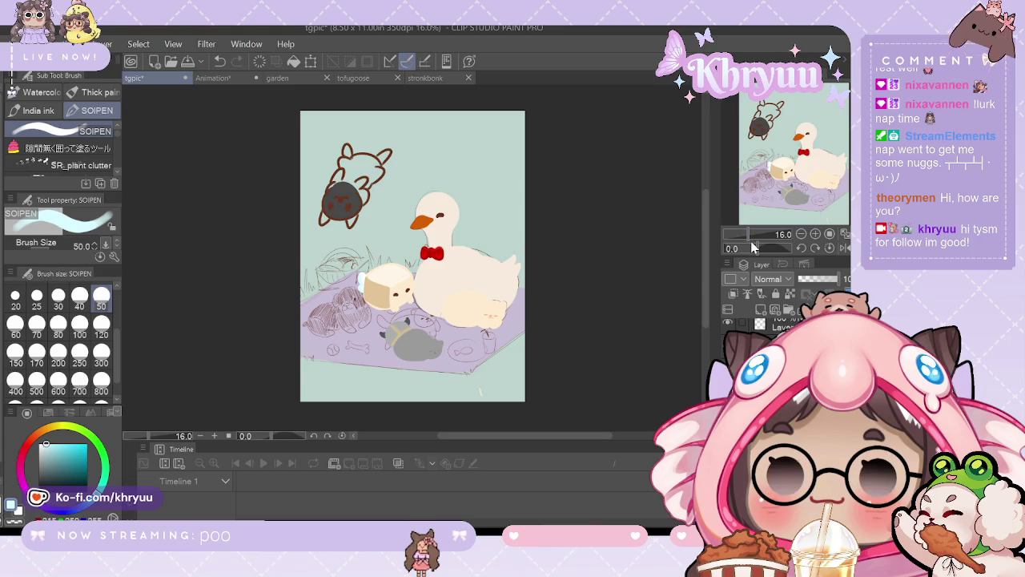
{"action": "left_click_drag", "start_coordinate": [753, 238], "coordinate": [771, 238]}
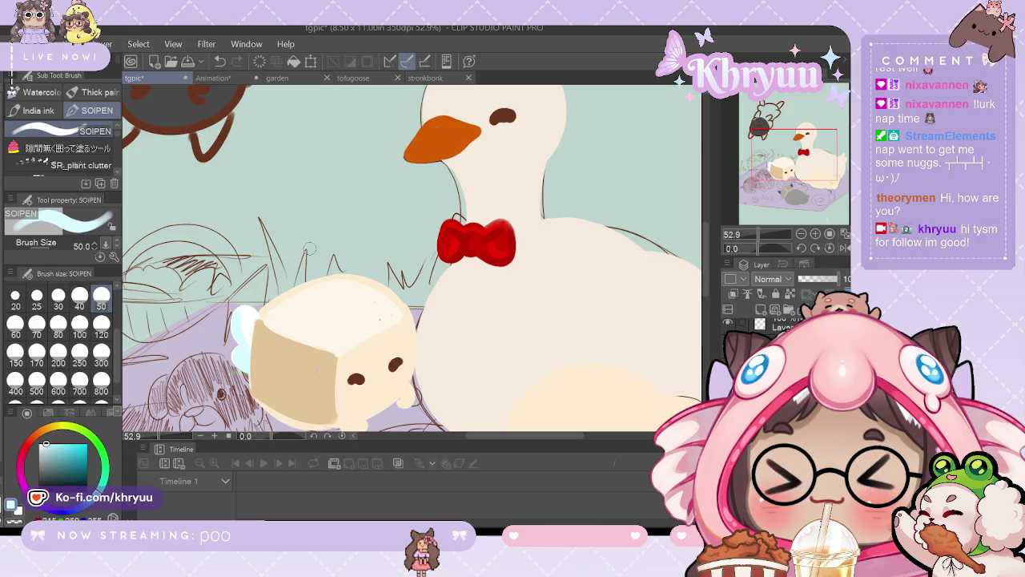
{"action": "left_click", "coordinate": [756, 234]}
{"action": "mouse_move", "coordinate": [756, 234]}
{"action": "left_mouse_down"}
{"action": "mouse_move", "coordinate": [750, 244]}
{"action": "mouse_move", "coordinate": [736, 237]}
{"action": "left_mouse_up"}
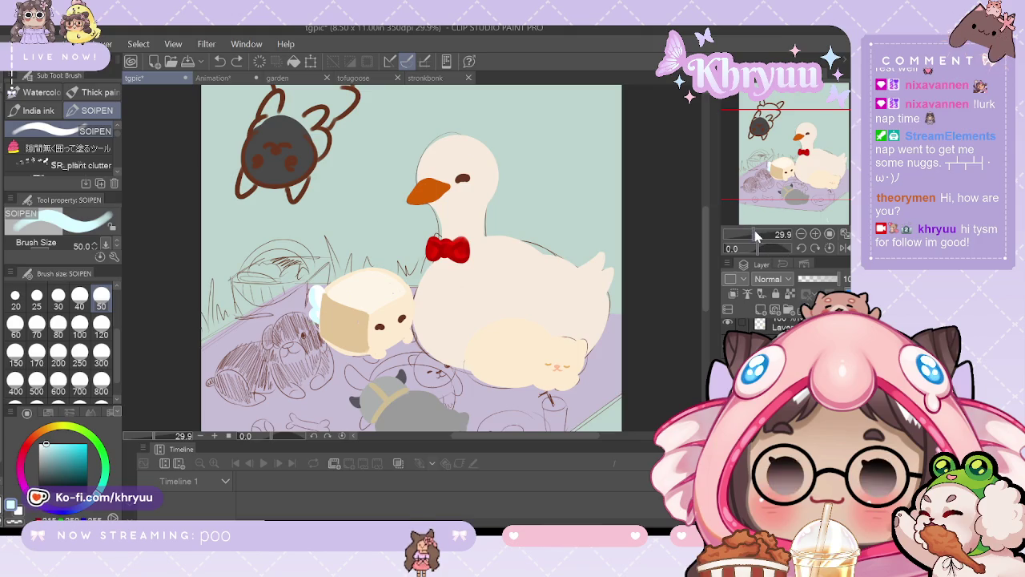
{"action": "left_click_drag", "start_coordinate": [756, 235], "coordinate": [748, 234]}
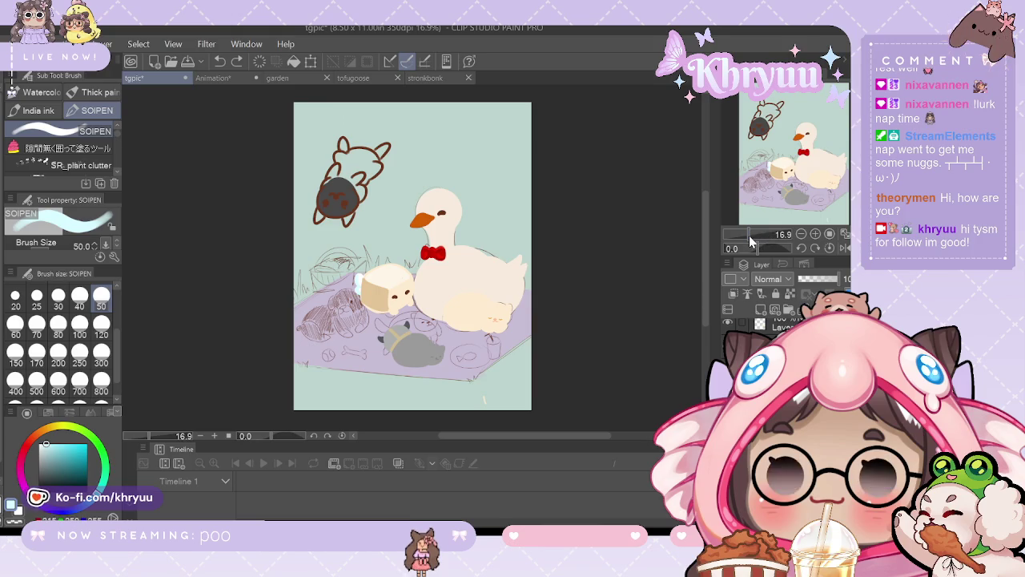
Step: Eyedrop the dark helmet colour in stronkbonk, then return to the cat in tgpic
{"action": "left_click_drag", "start_coordinate": [749, 235], "coordinate": [763, 235]}
{"action": "left_click_drag", "start_coordinate": [800, 161], "coordinate": [790, 198]}
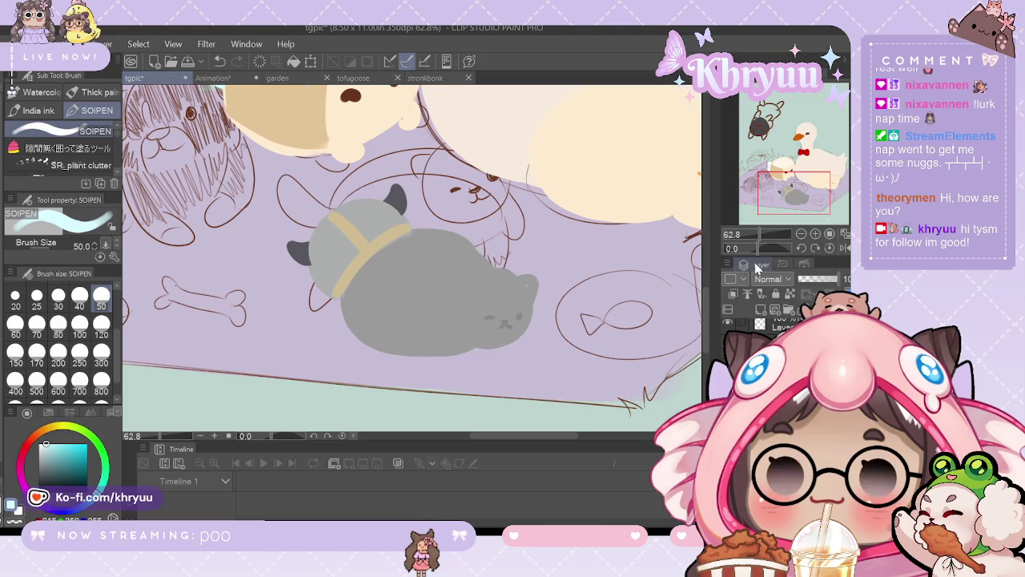
{"action": "left_click", "coordinate": [427, 82]}
{"action": "key", "text": "i"}
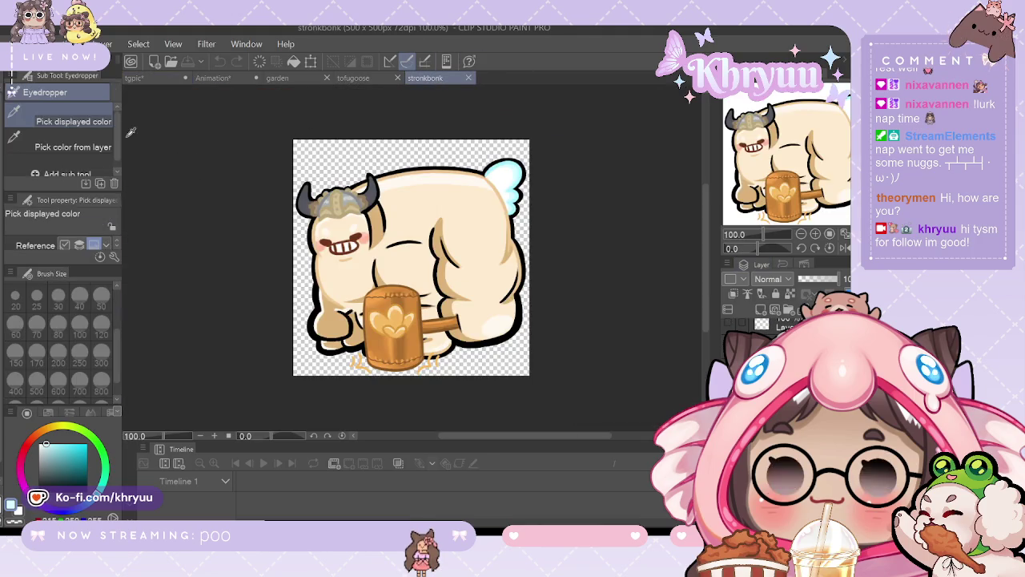
{"action": "left_click_drag", "start_coordinate": [348, 198], "coordinate": [354, 192]}
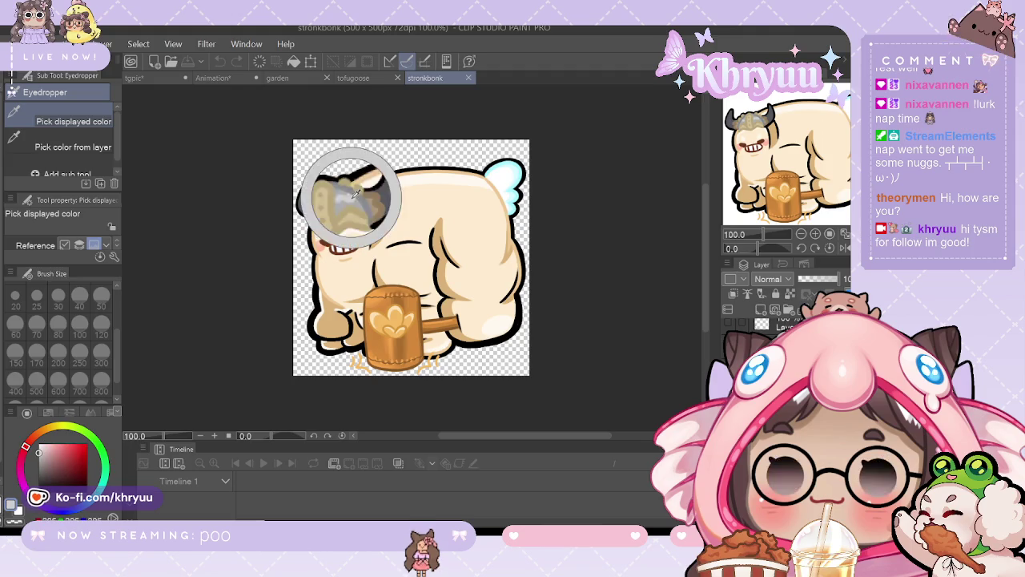
{"action": "left_click", "coordinate": [134, 77]}
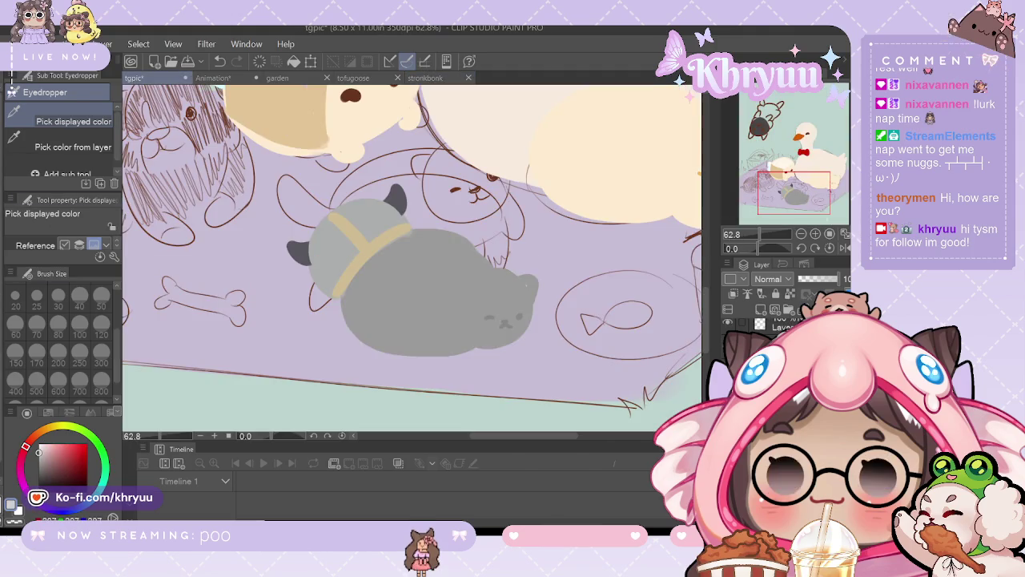
Step: Switch to the SOIPEN brush to paint the lighter grey along the helmet's left edge
{"action": "key", "text": "b"}
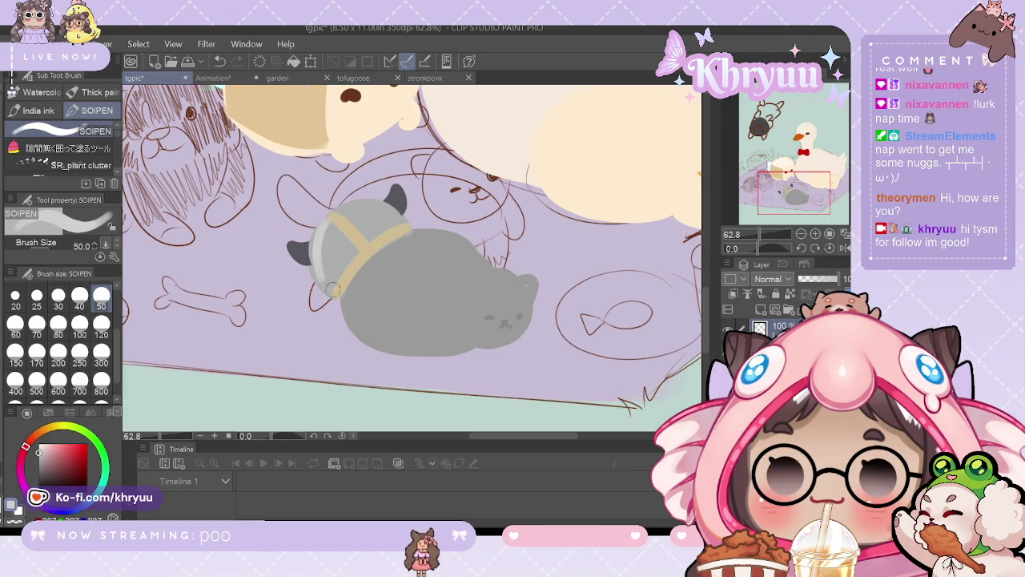
{"action": "left_click_drag", "start_coordinate": [324, 221], "coordinate": [315, 277]}
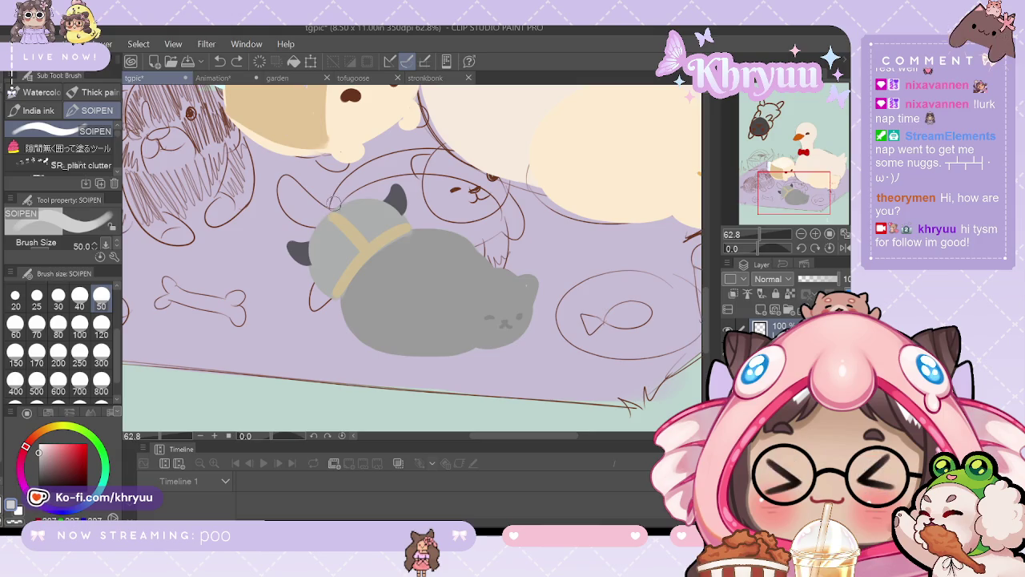
{"action": "left_click_drag", "start_coordinate": [320, 216], "coordinate": [332, 290]}
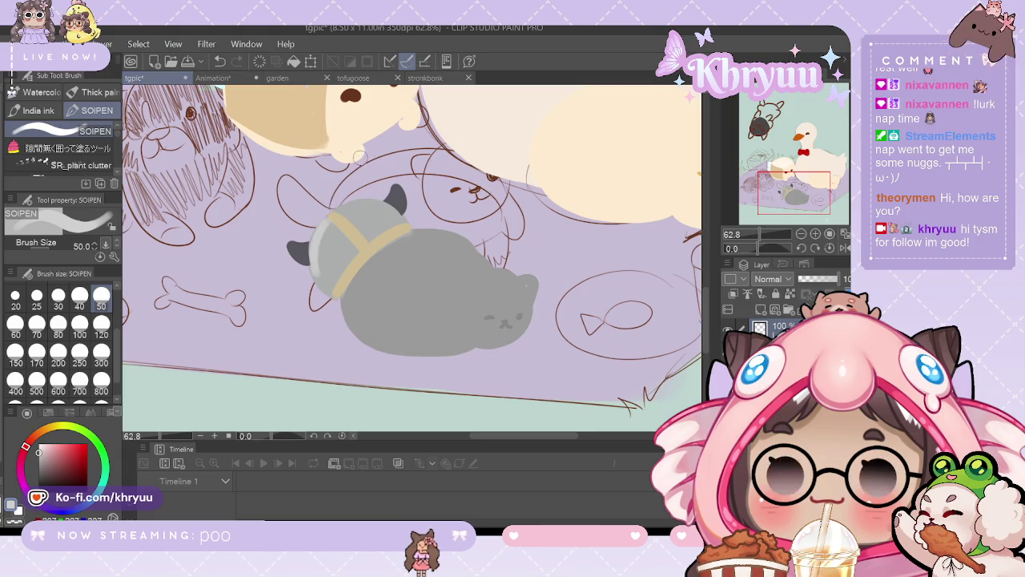
{"action": "mouse_move", "coordinate": [761, 237]}
{"action": "left_mouse_down"}
{"action": "mouse_move", "coordinate": [752, 248]}
{"action": "mouse_move", "coordinate": [770, 234]}
{"action": "left_mouse_up"}
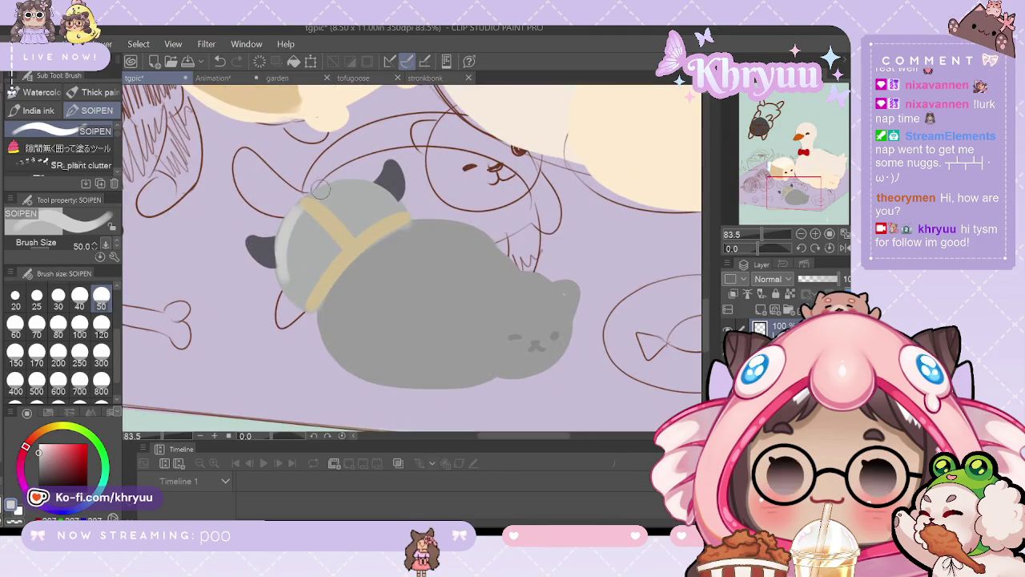
{"action": "left_click_drag", "start_coordinate": [301, 205], "coordinate": [375, 176]}
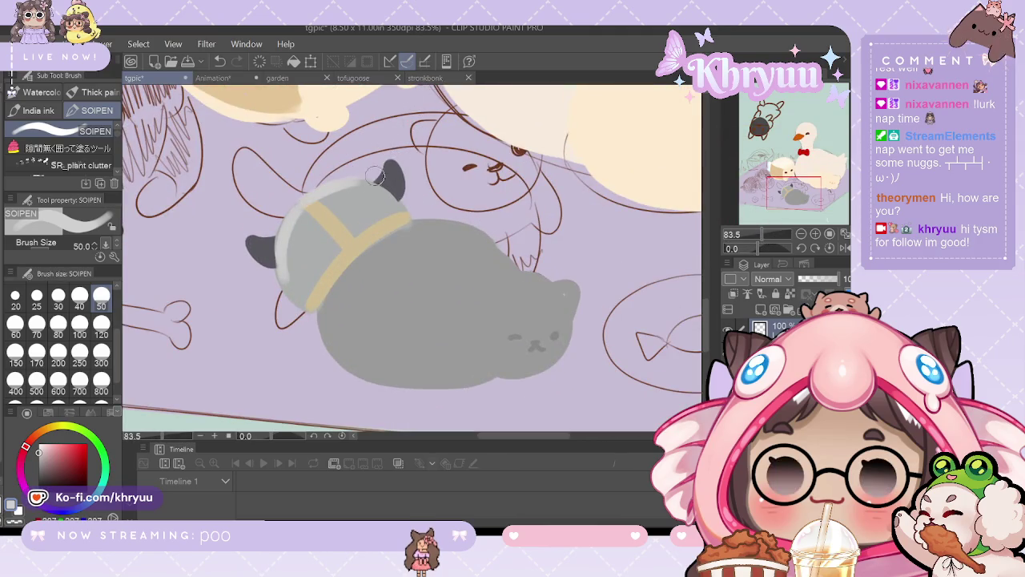
{"action": "left_click_drag", "start_coordinate": [305, 200], "coordinate": [346, 183]}
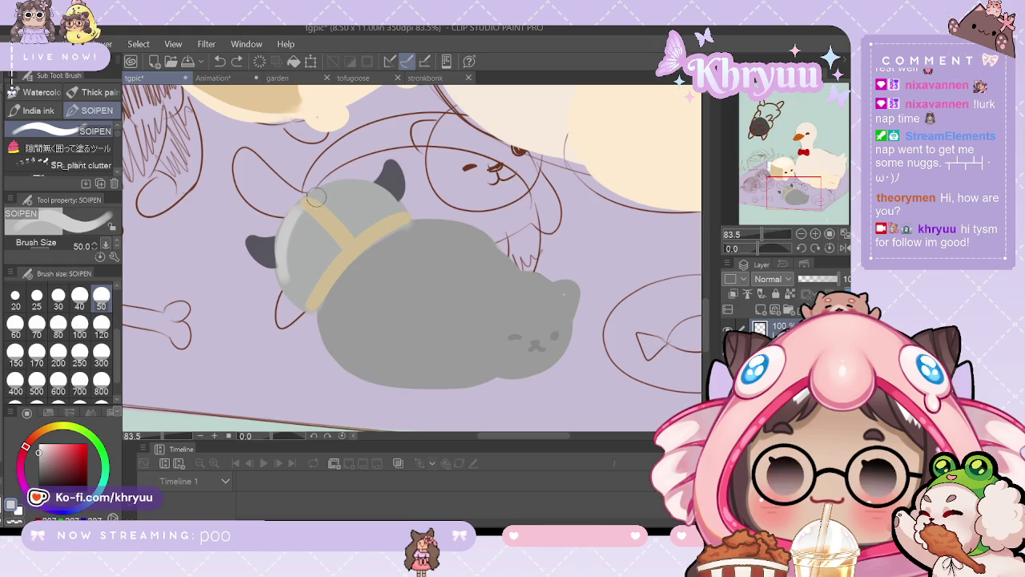
{"action": "left_click_drag", "start_coordinate": [309, 200], "coordinate": [383, 183]}
{"action": "left_click_drag", "start_coordinate": [316, 194], "coordinate": [382, 192]}
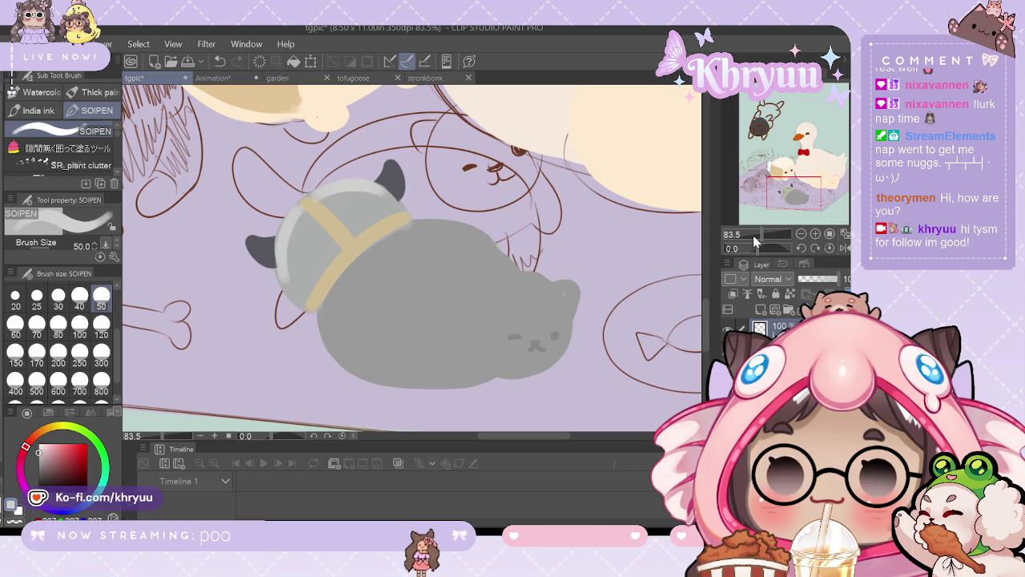
{"action": "mouse_move", "coordinate": [762, 235]}
{"action": "left_mouse_down"}
{"action": "mouse_move", "coordinate": [748, 236]}
{"action": "mouse_move", "coordinate": [761, 244]}
{"action": "left_mouse_up"}
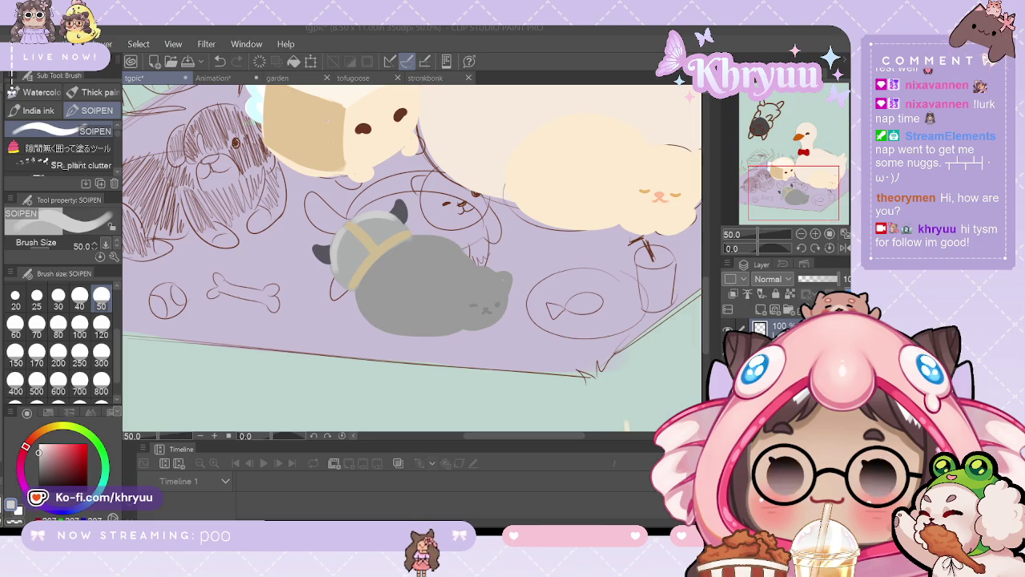
Step: Check the stronkbonk helmet, then sample the helmet's light grey on tgpic
{"action": "left_click", "coordinate": [754, 237]}
{"action": "left_click_drag", "start_coordinate": [754, 238], "coordinate": [748, 233]}
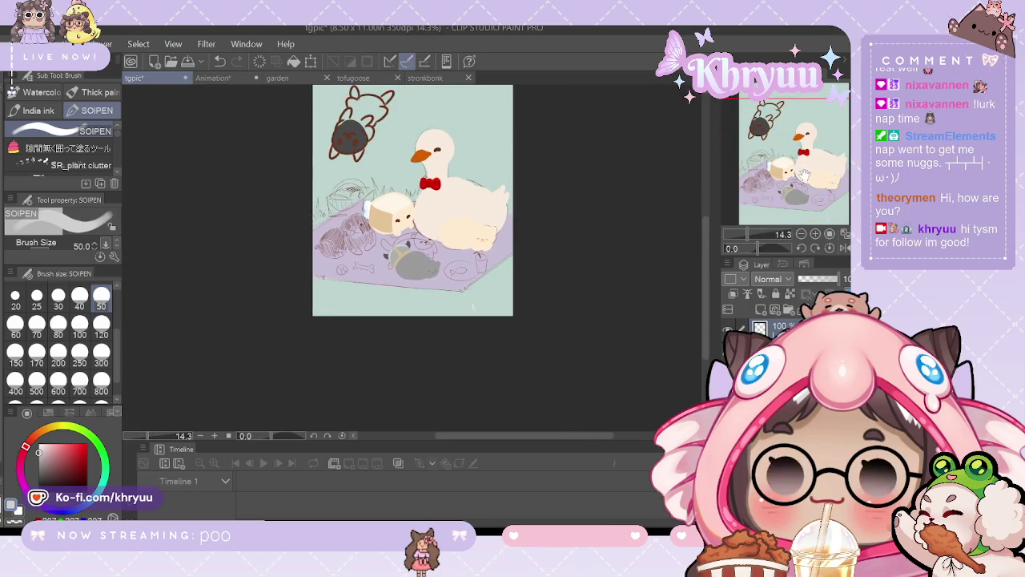
{"action": "mouse_move", "coordinate": [801, 157]}
{"action": "left_mouse_down"}
{"action": "mouse_move", "coordinate": [746, 240]}
{"action": "mouse_move", "coordinate": [771, 234]}
{"action": "left_mouse_up"}
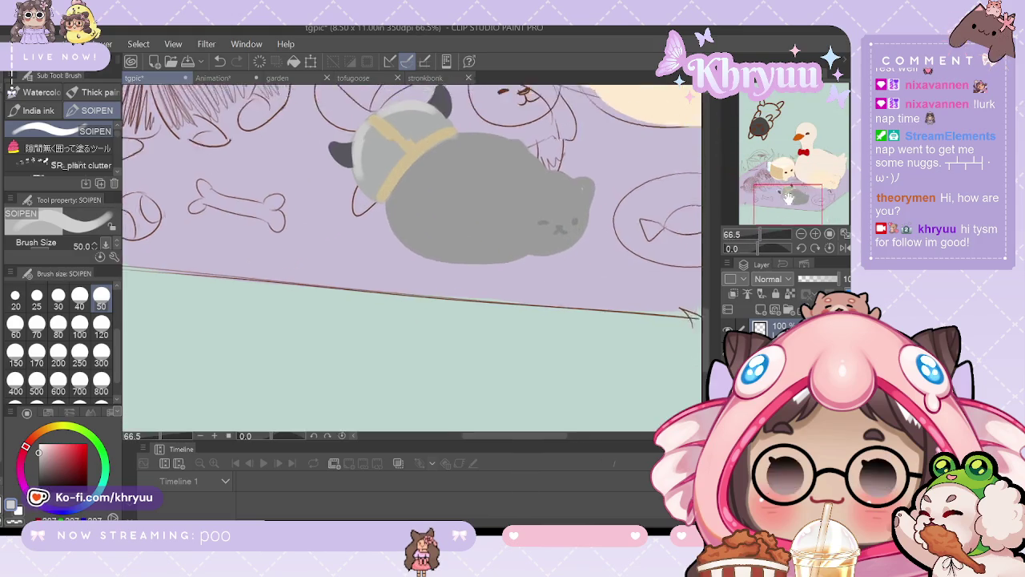
{"action": "left_click_drag", "start_coordinate": [798, 200], "coordinate": [797, 189]}
{"action": "left_click", "coordinate": [426, 79]}
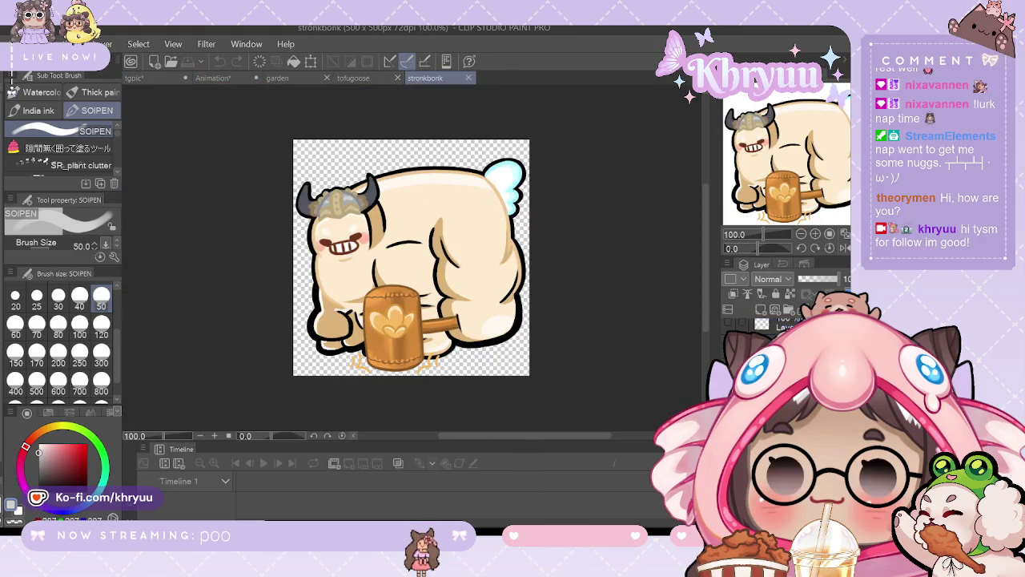
{"action": "key", "text": "i"}
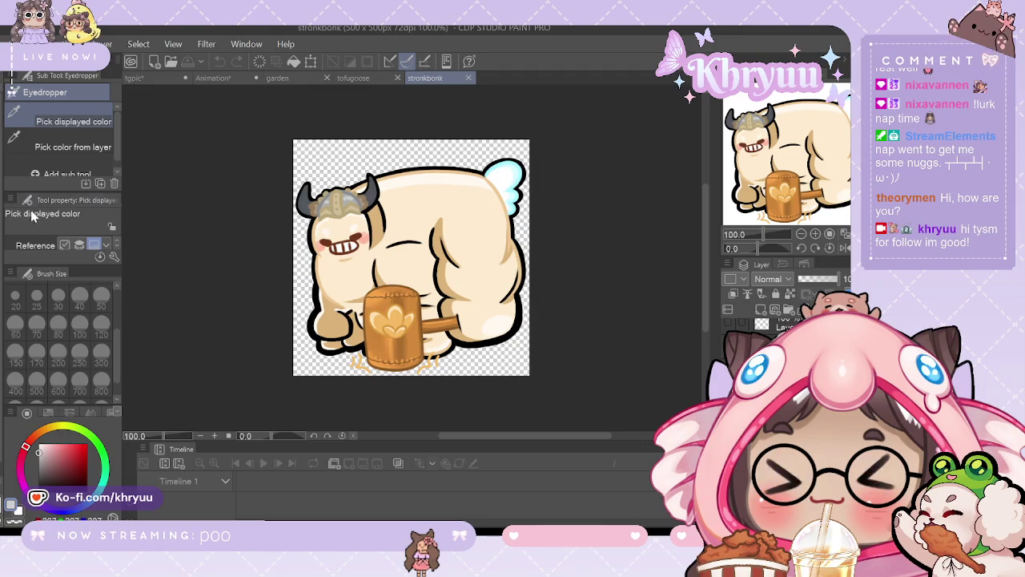
{"action": "key", "text": "ctrl+Tab"}
{"action": "left_click", "coordinate": [355, 263]}
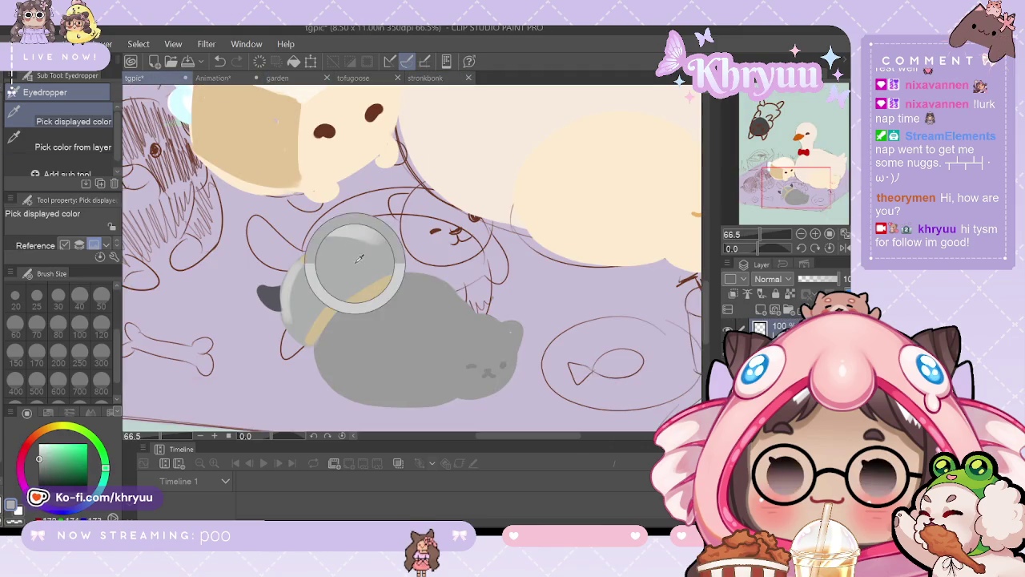
Step: Repaint the helmet highlight with SOIPEN, undoing and redoing strokes until it matches
{"action": "key", "text": "b"}
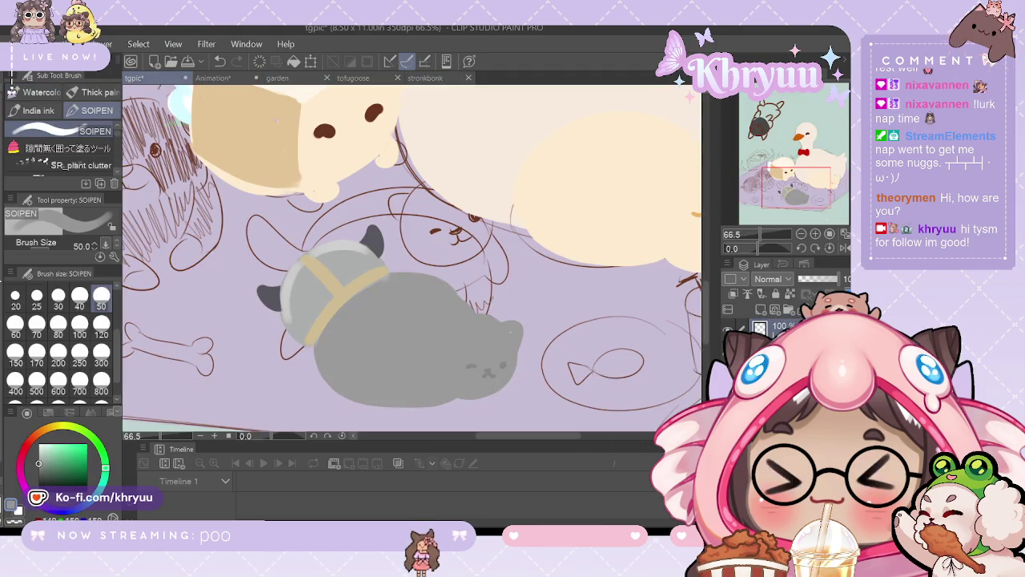
{"action": "key", "text": "ctrl+z"}
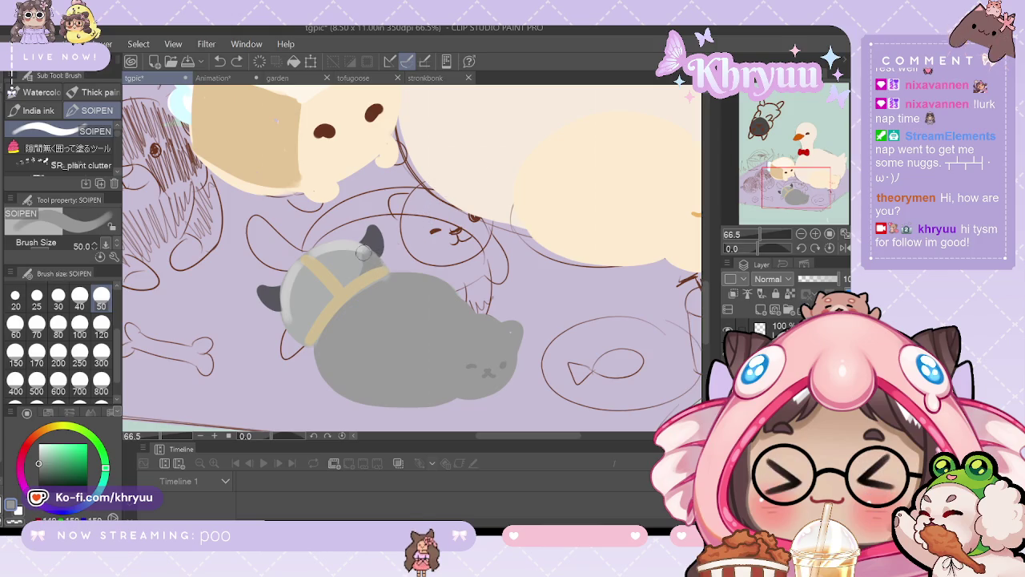
{"action": "mouse_move", "coordinate": [769, 235]}
{"action": "left_mouse_down"}
{"action": "mouse_move", "coordinate": [749, 235]}
{"action": "mouse_move", "coordinate": [769, 237]}
{"action": "left_mouse_up"}
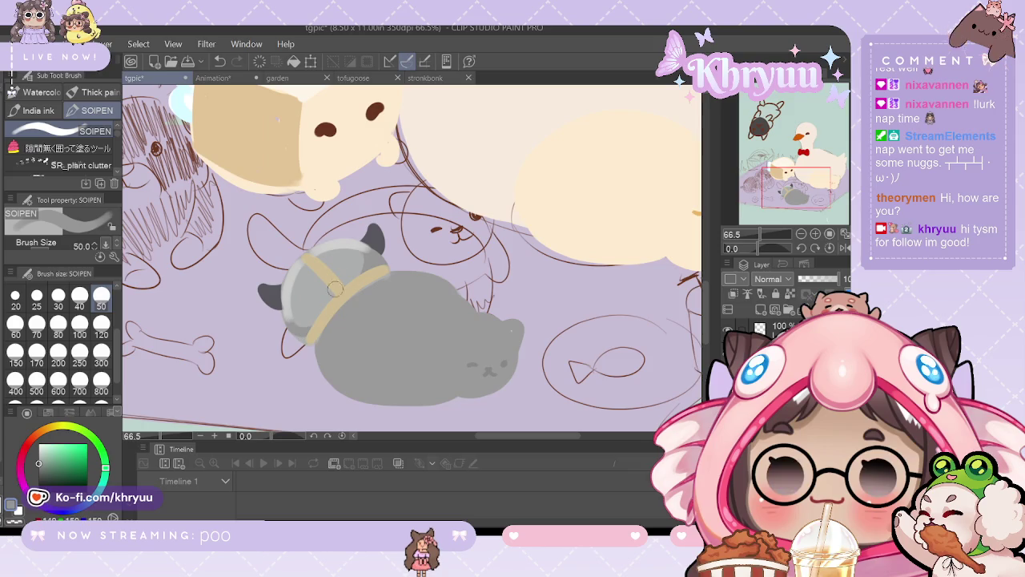
{"action": "key", "text": "ctrl+z"}
{"action": "key", "text": "ctrl+y"}
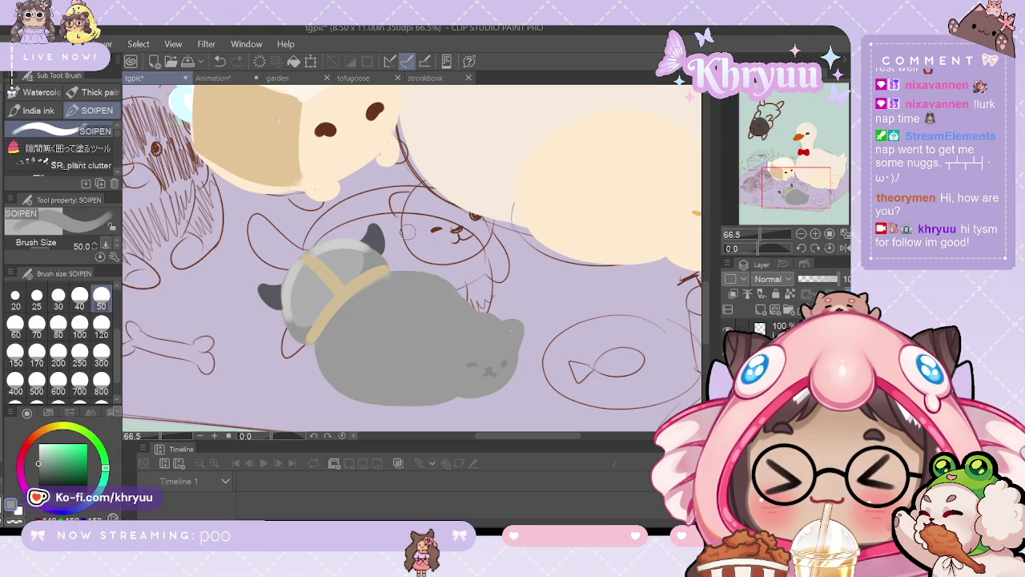
{"action": "left_click_drag", "start_coordinate": [776, 234], "coordinate": [751, 240]}
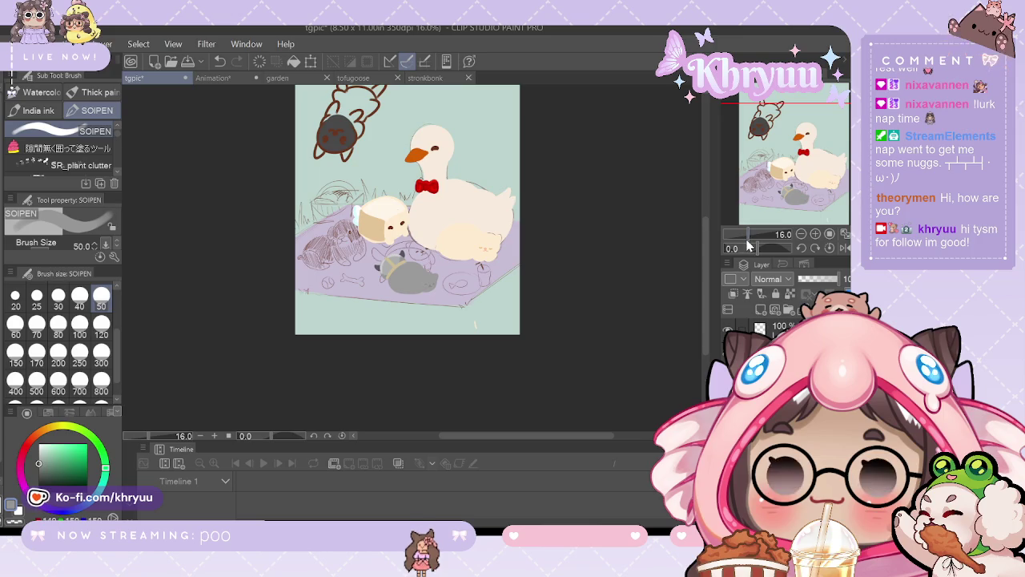
{"action": "left_click_drag", "start_coordinate": [747, 240], "coordinate": [773, 238]}
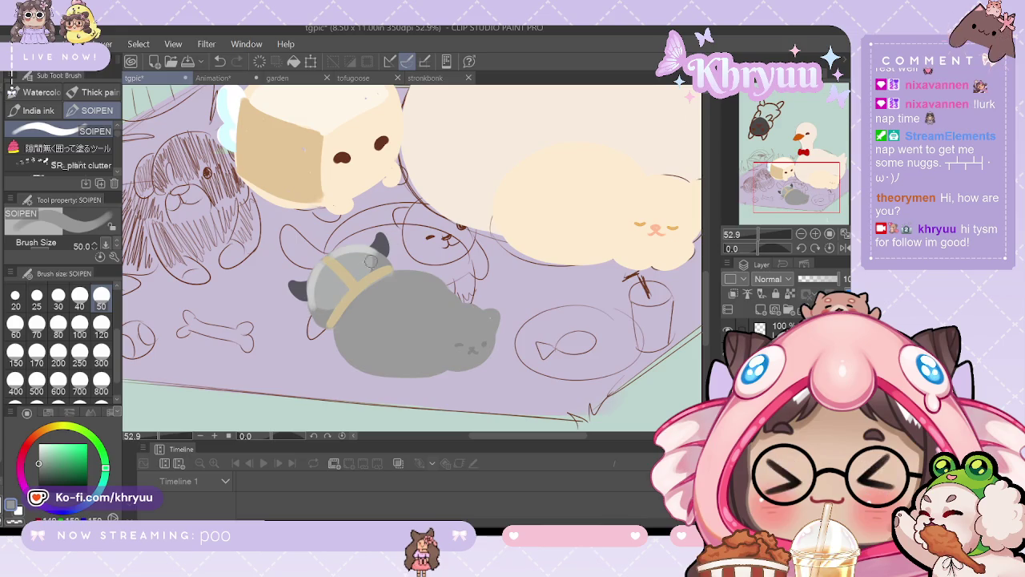
{"action": "left_click_drag", "start_coordinate": [753, 234], "coordinate": [739, 234]}
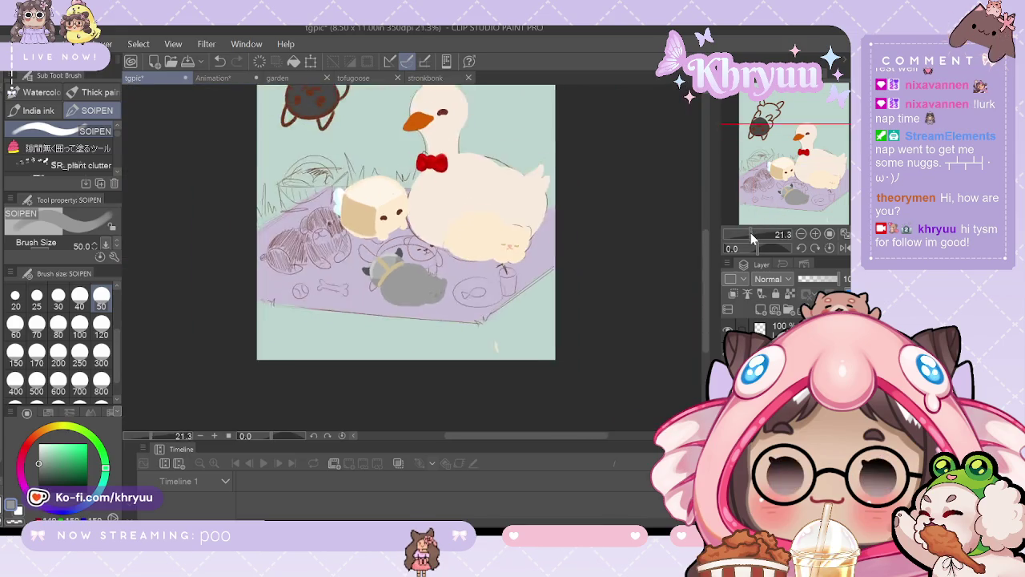
{"action": "left_click_drag", "start_coordinate": [766, 201], "coordinate": [810, 155]}
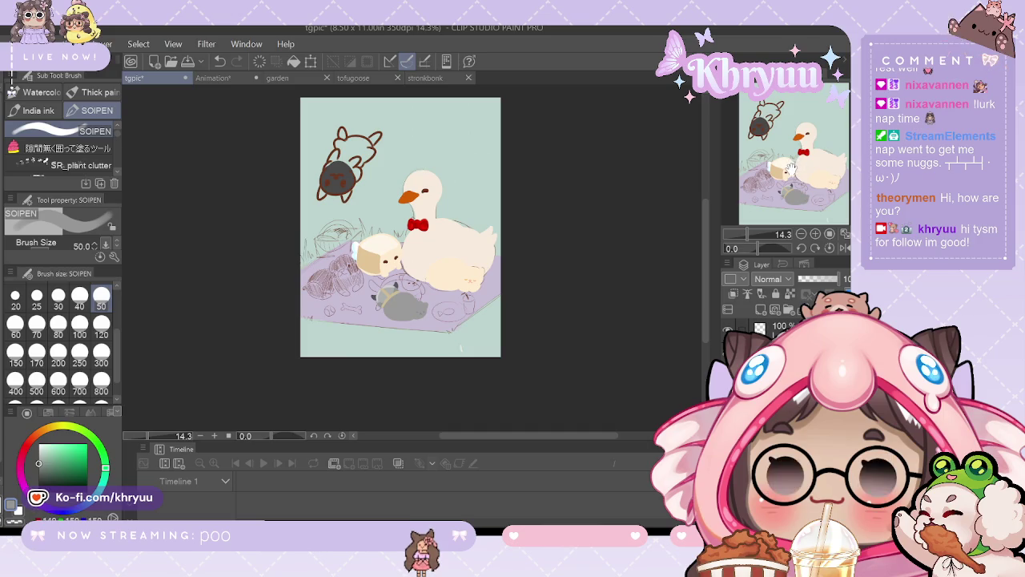
{"action": "key", "text": "ctrl+z"}
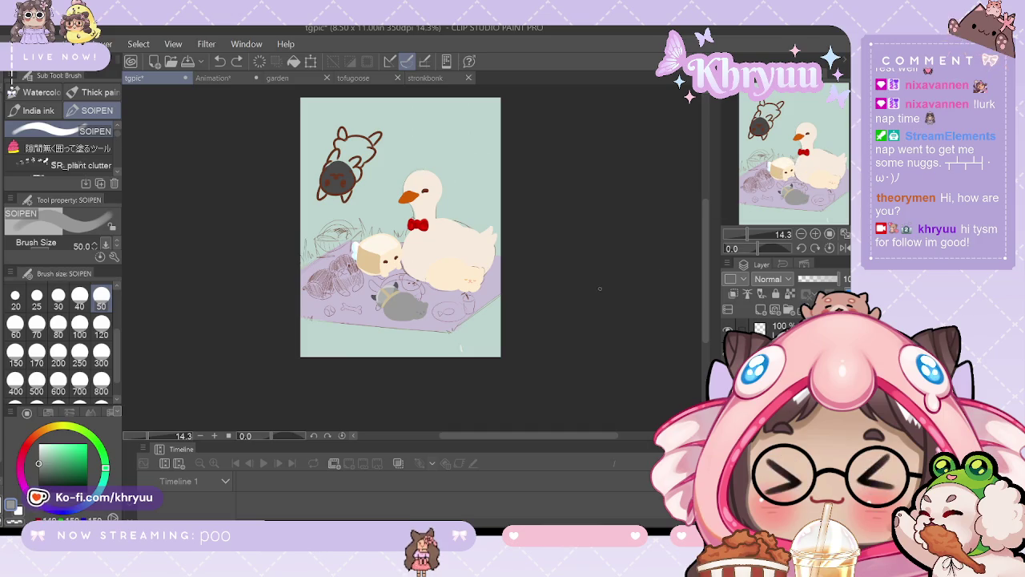
{"action": "key", "text": "ctrl+y"}
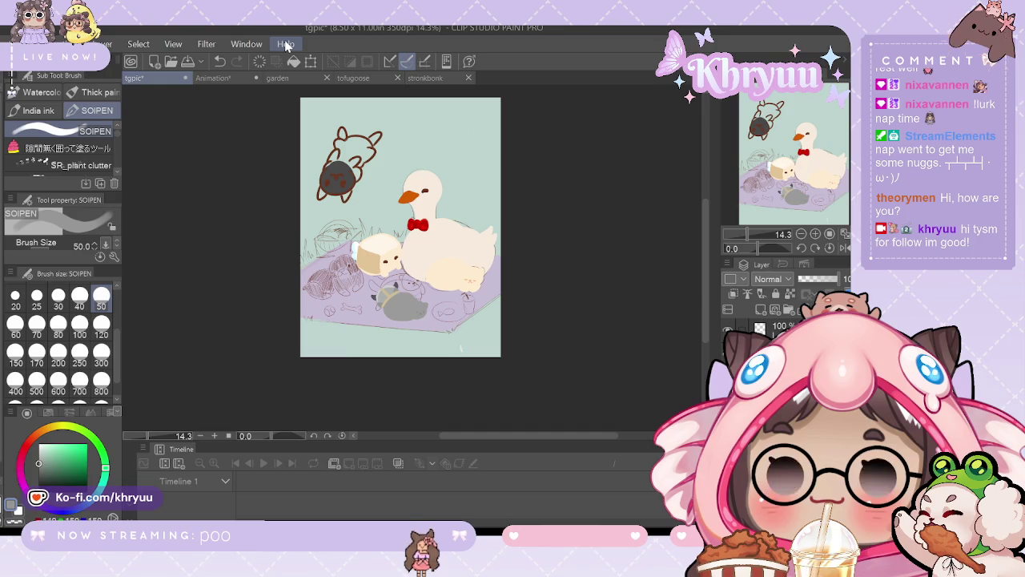
Step: Save the tgpic picnic illustration with Ctrl+S
{"action": "left_click", "coordinate": [16, 45]}
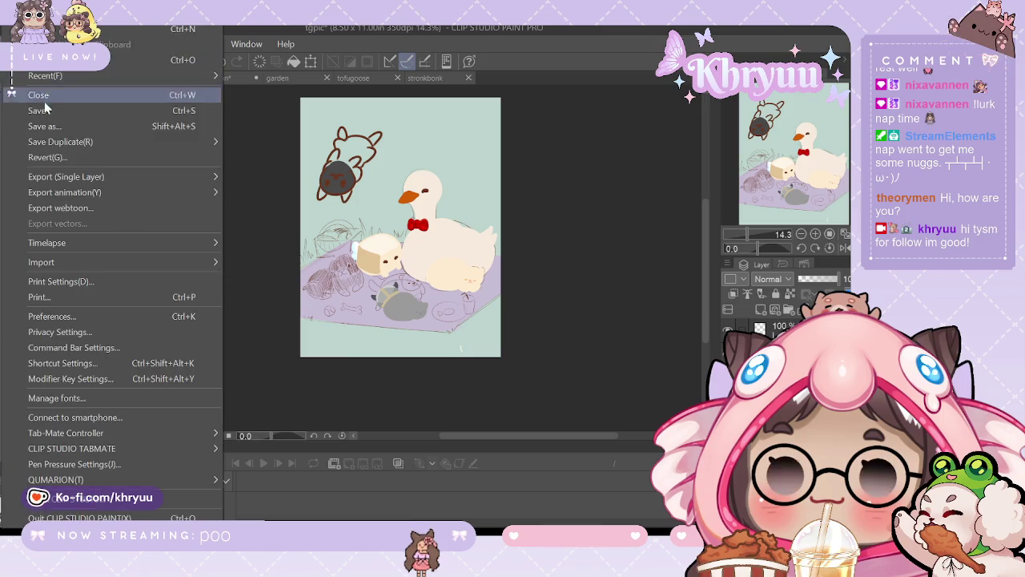
{"action": "key", "text": "Escape"}
{"action": "key", "text": "ctrl+s"}
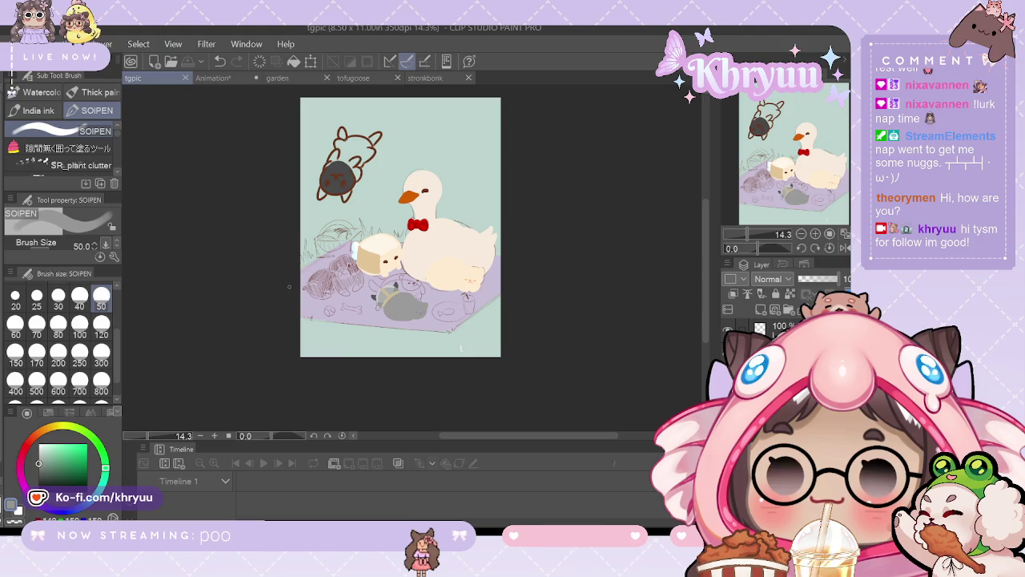